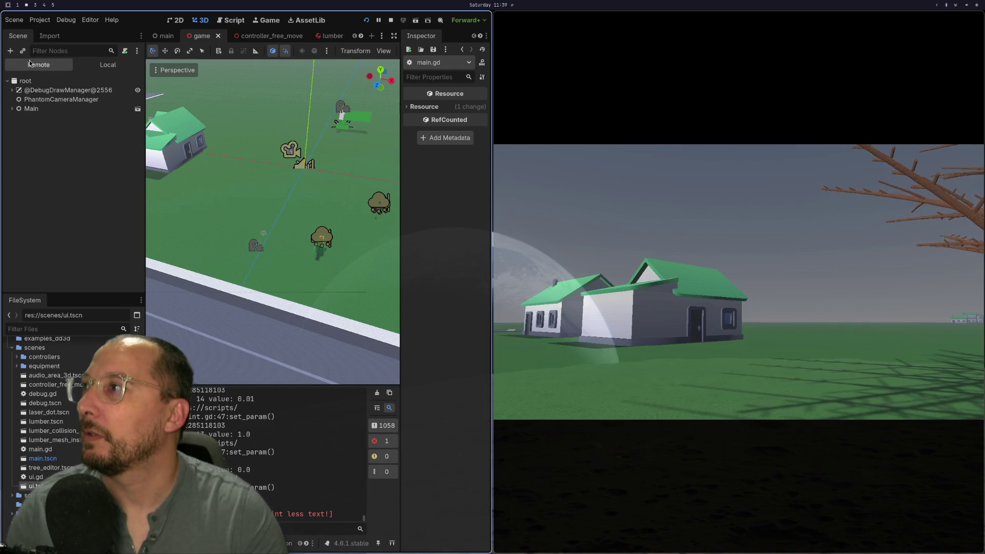
Expand Main and its UI child in the running Remote scene tree, then go to Neovim.
left_click(12, 108)
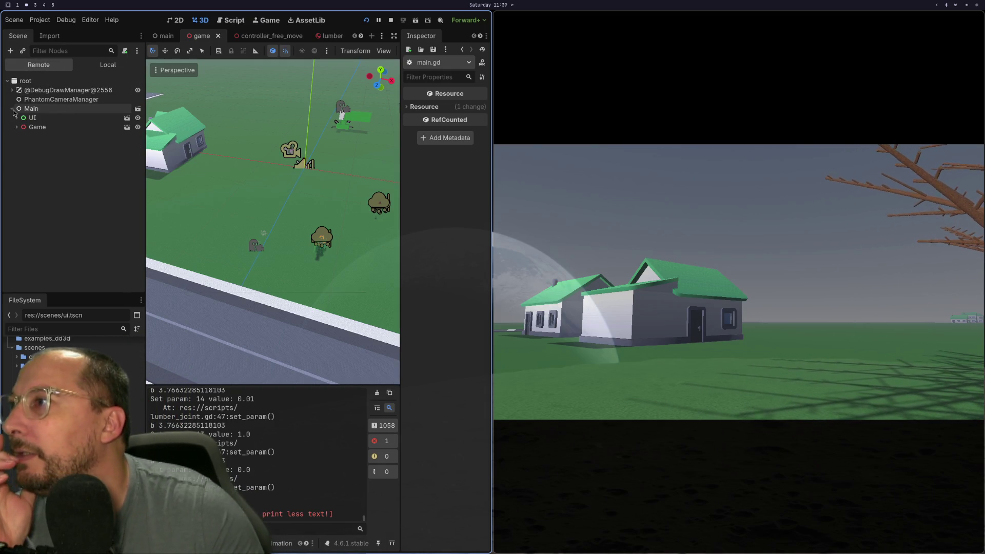
left_click(16, 117)
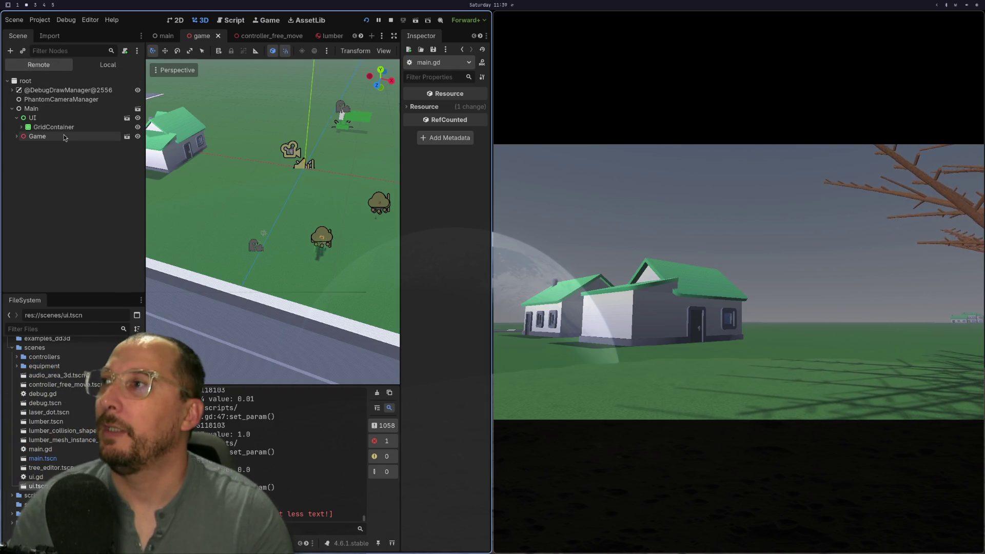
key("super+1")
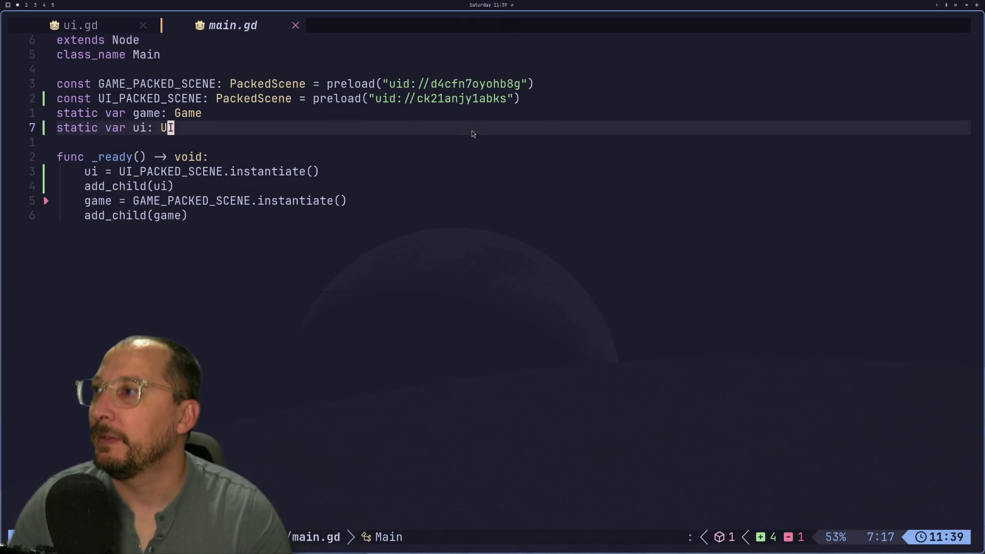
Open game.gd in a third tab by searching 'game' in the project file picker.
left_click(60, 30)
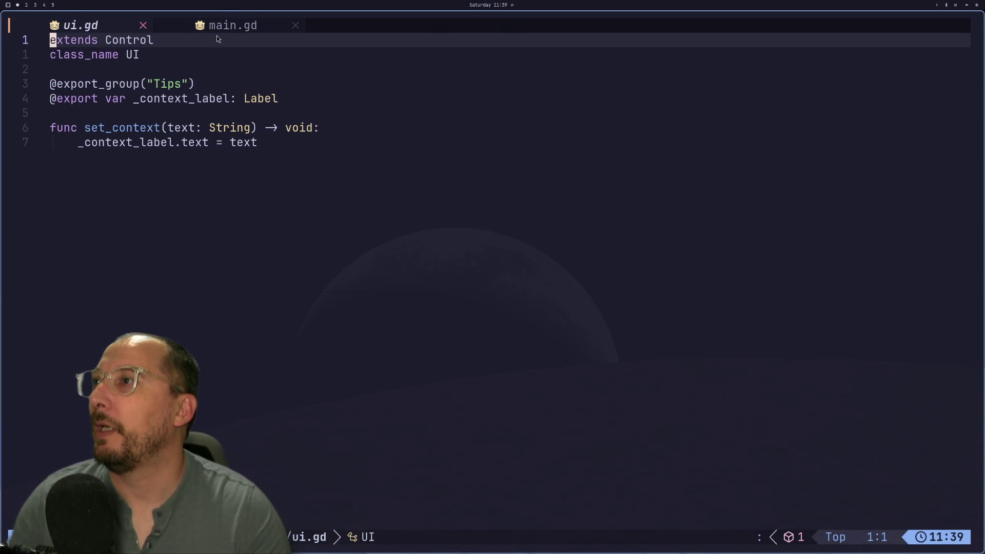
key("shift+l")
key("shift+h")
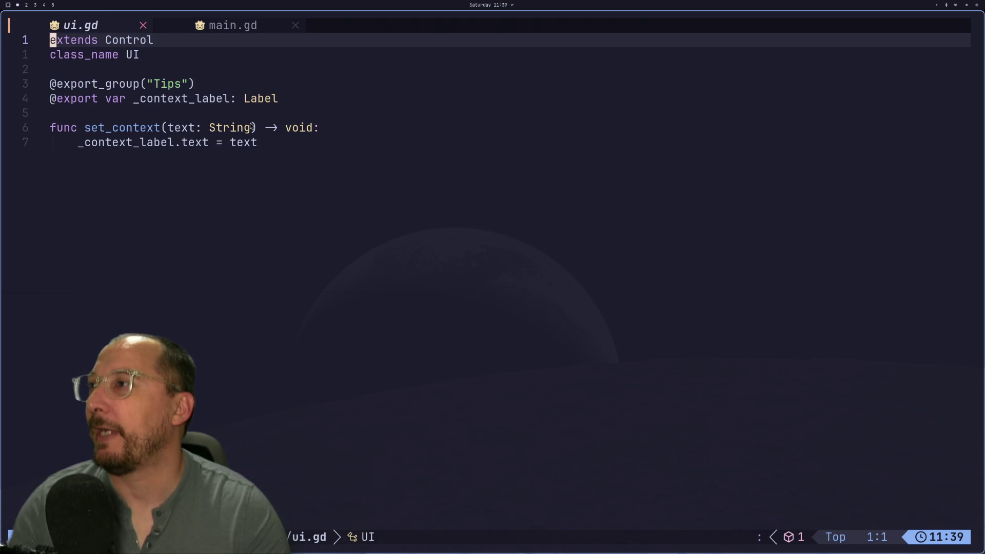
left_click(191, 84)
key("space")
type("fg")
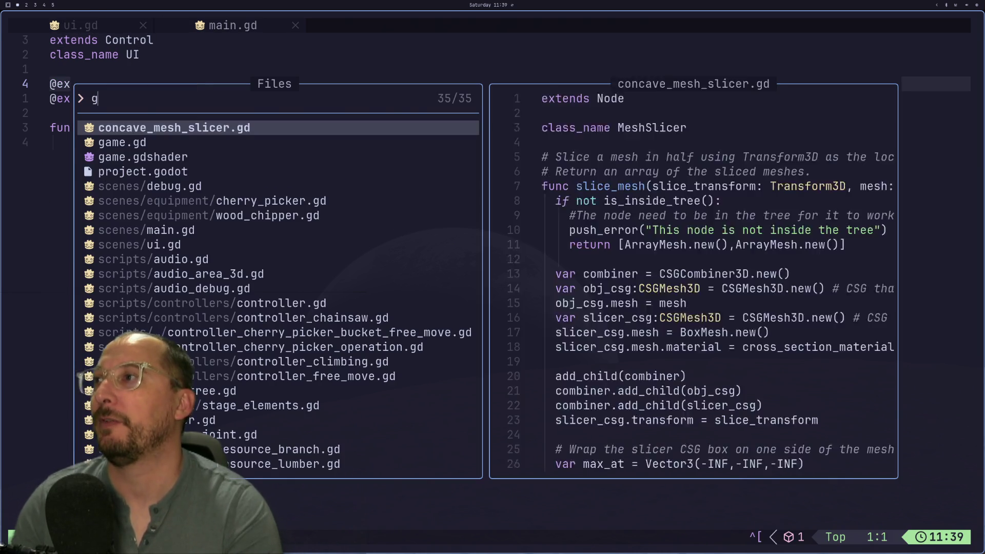
type("ame")
key("Return")
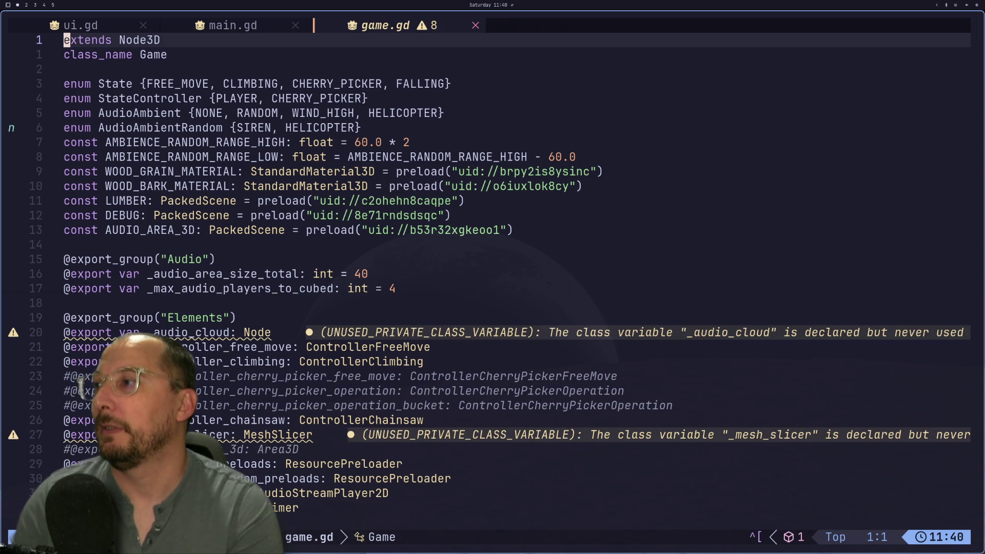
Move the caret from line 1 down to line 74 inside game.gd's _ready.
key("j")
key("j")
key("j")
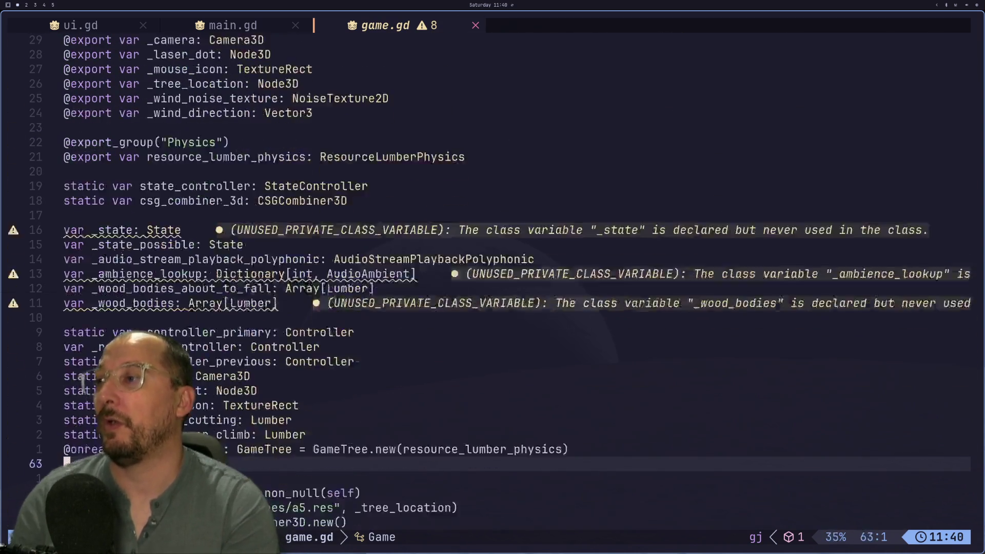
key("j")
key("j")
key("j")
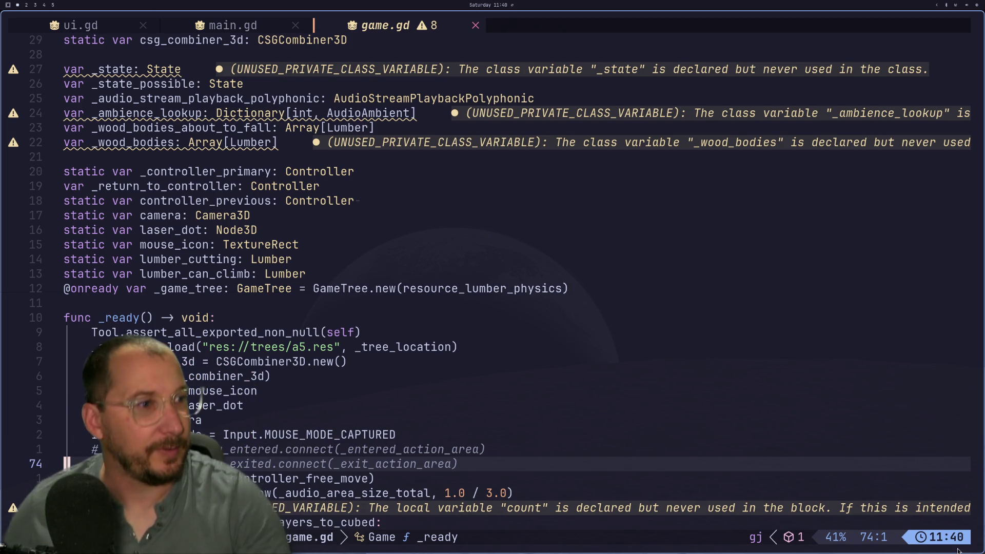
key("super+4")
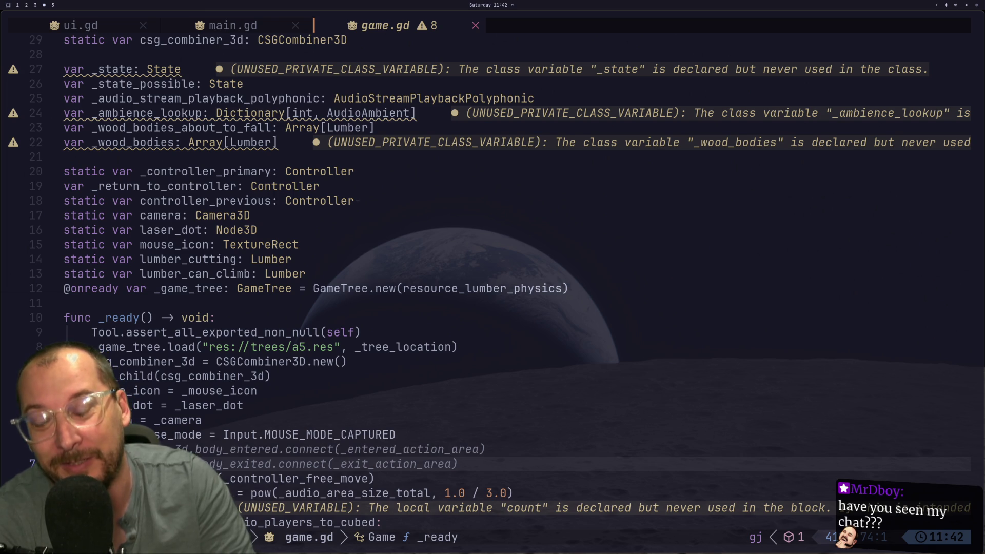
left_click(374, 331)
key("z")
key("z")
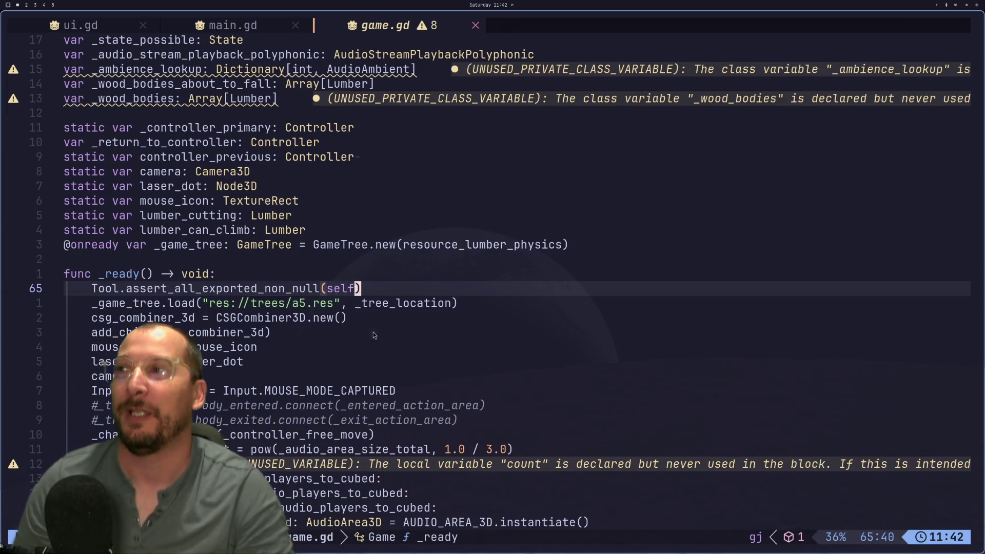
scroll(386, 238, "down", 6)
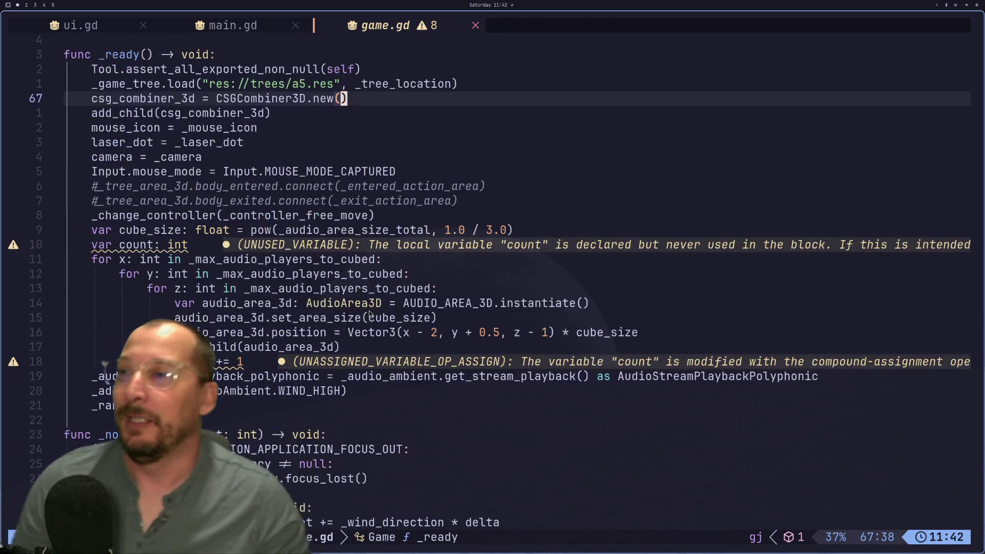
scroll(372, 307, "down", 11)
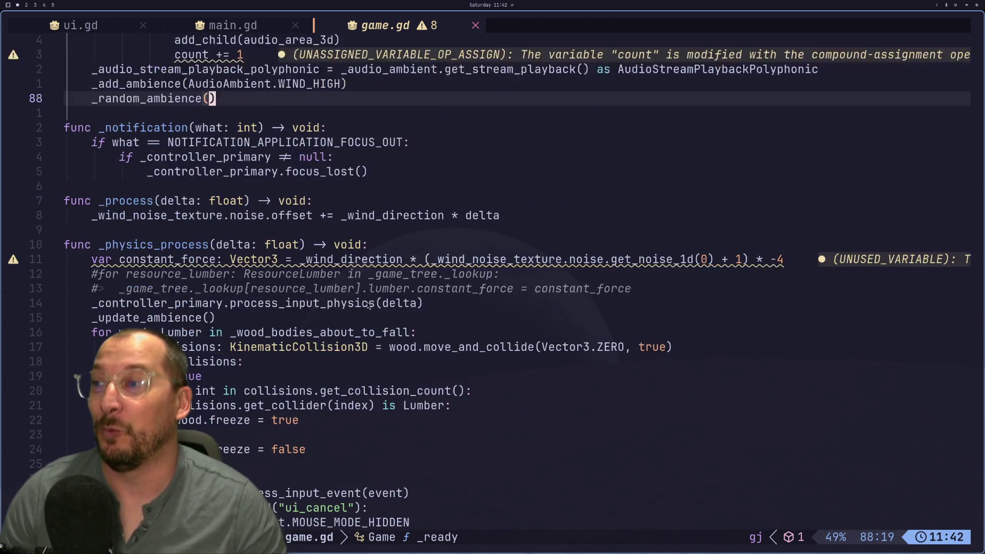
scroll(367, 303, "up", 2)
left_click(220, 29)
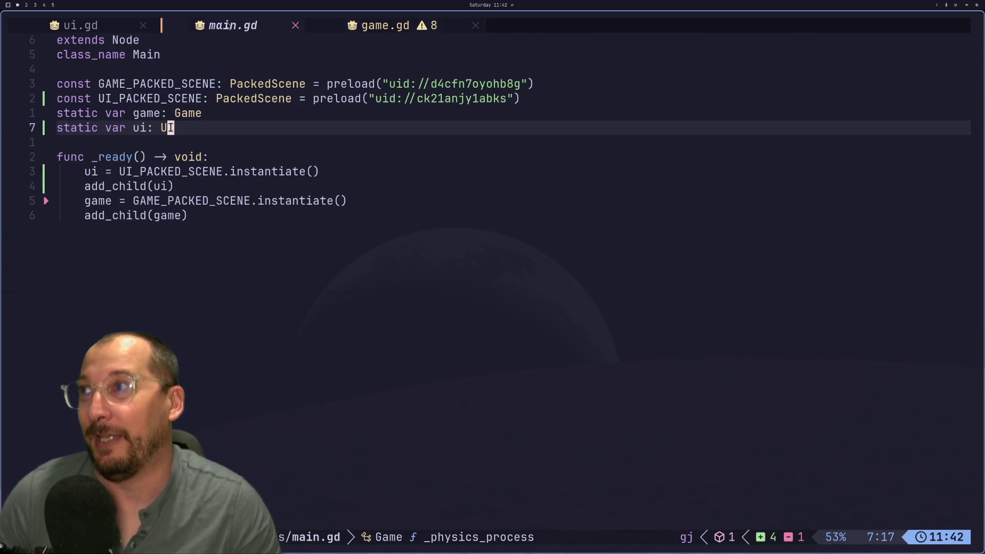
key("super+2")
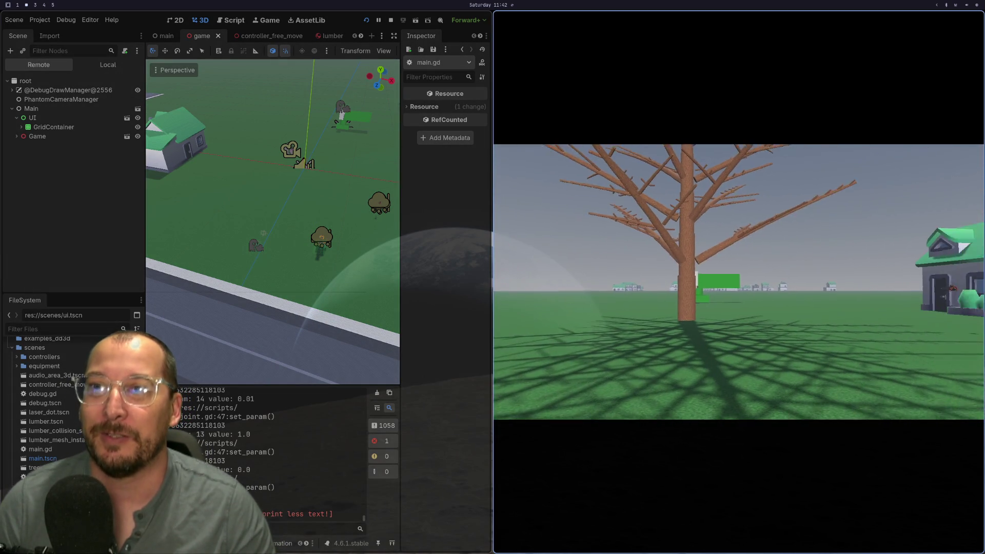
key("super+1")
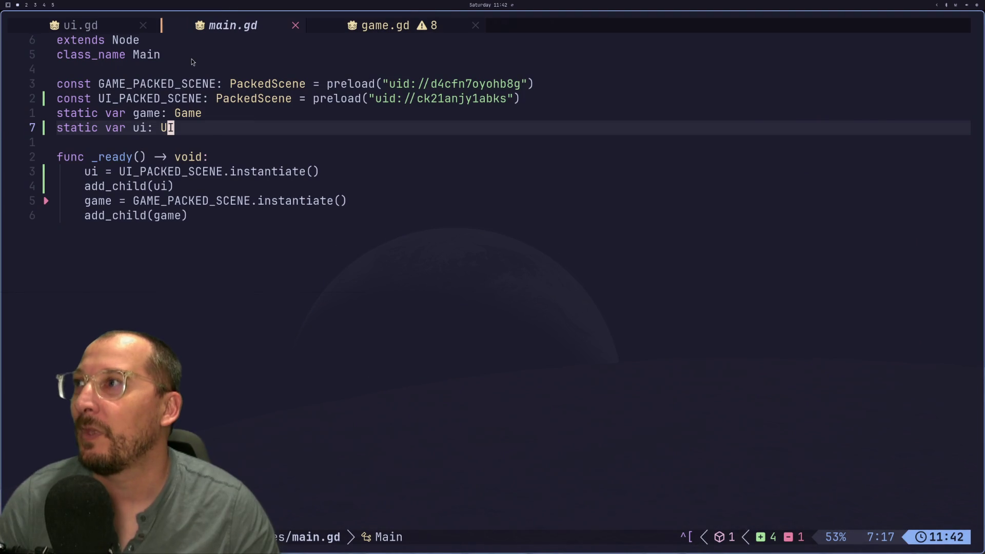
left_click(88, 27)
left_click(369, 23)
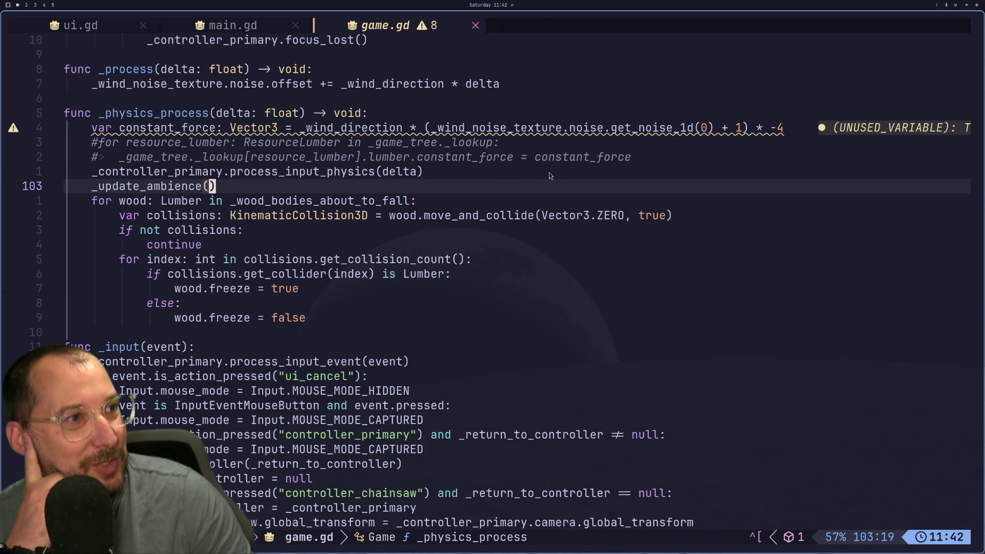
scroll(481, 227, "down", 5)
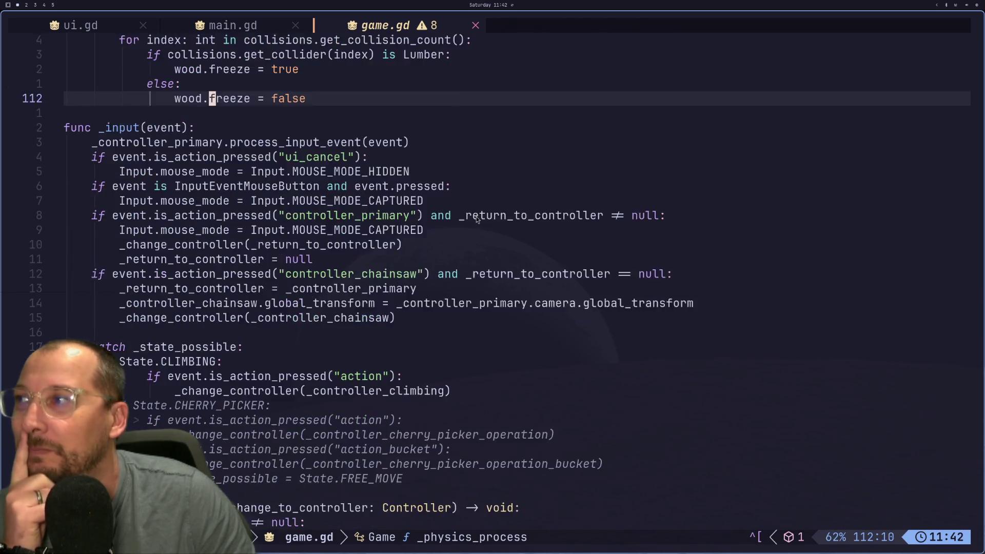
scroll(463, 181, "up", 7)
scroll(463, 180, "up", 12)
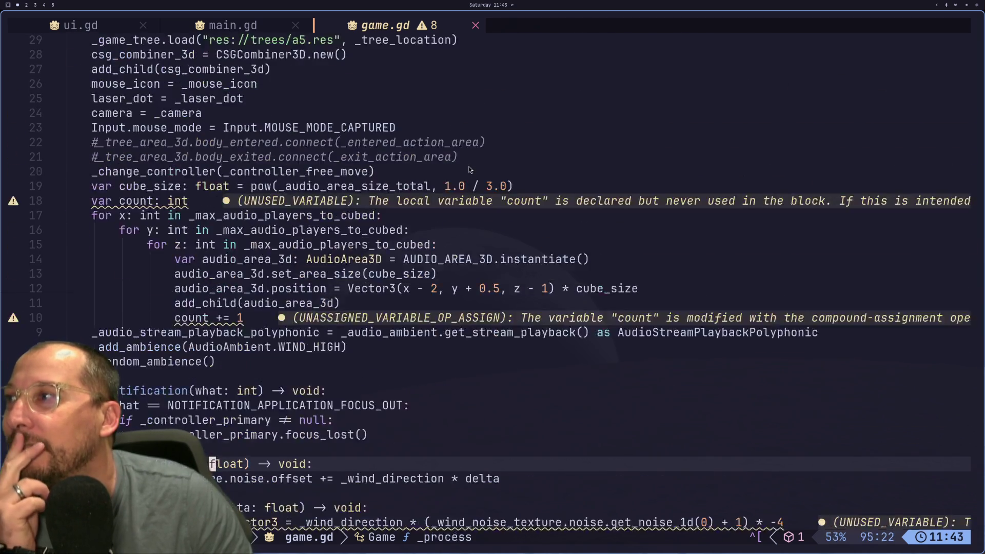
left_click(244, 235)
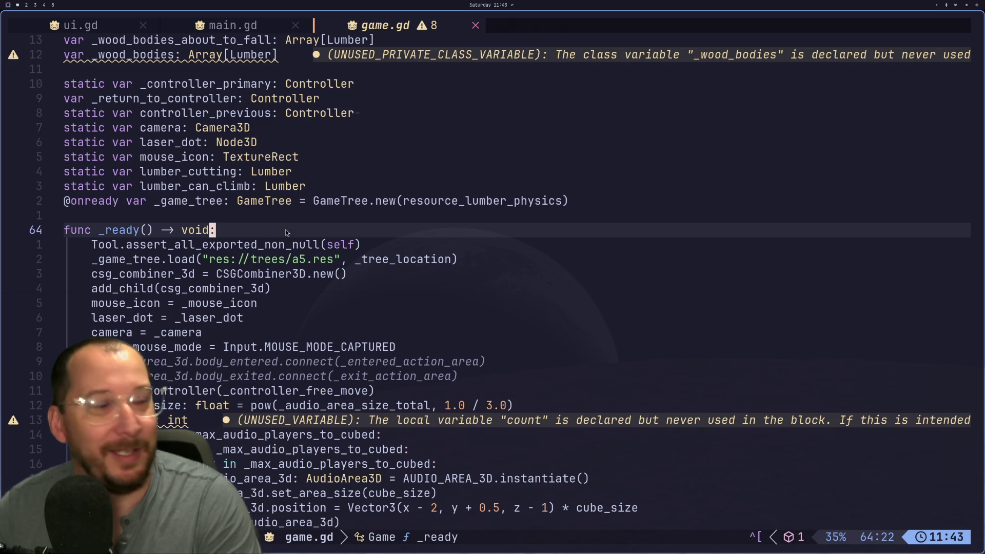
key("j")
key("j")
key("k")
key("k")
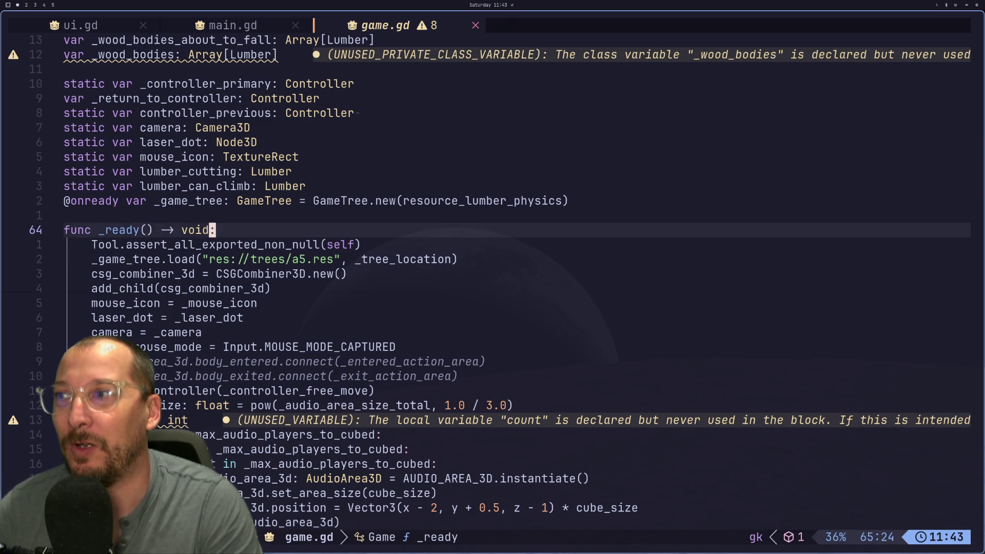
key("j")
key("j")
key("j")
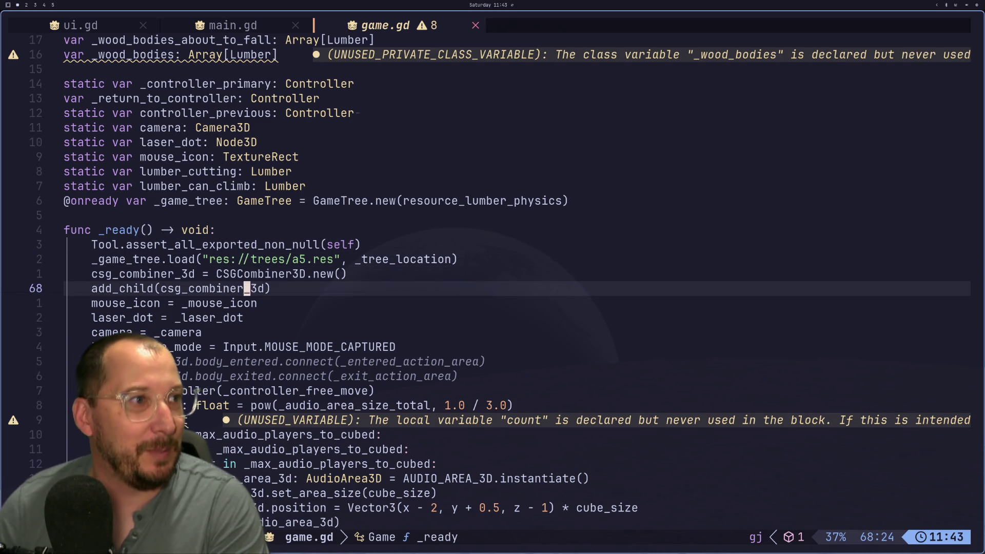
key("k")
key("k")
key("k")
key("j")
key("j")
key("j")
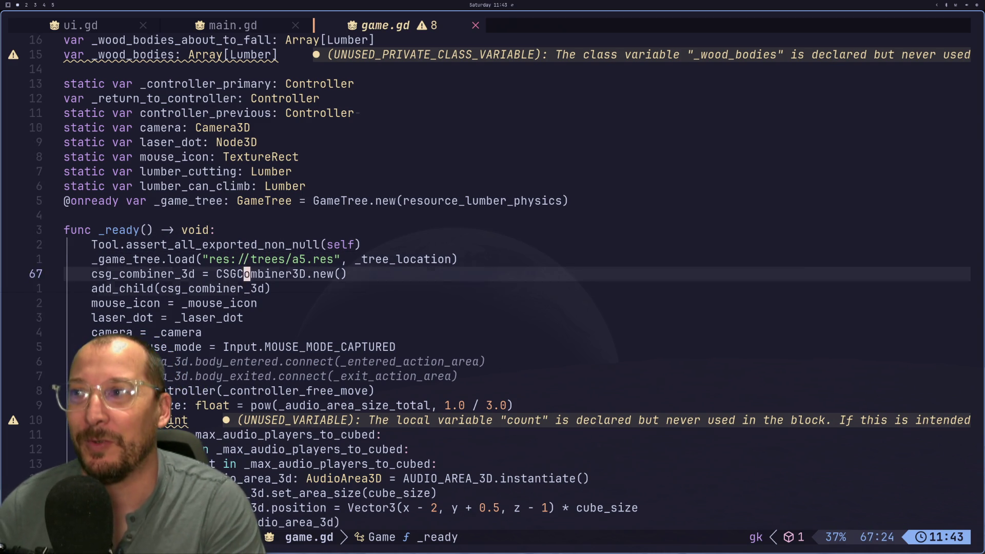
key("k")
key("k")
key("k")
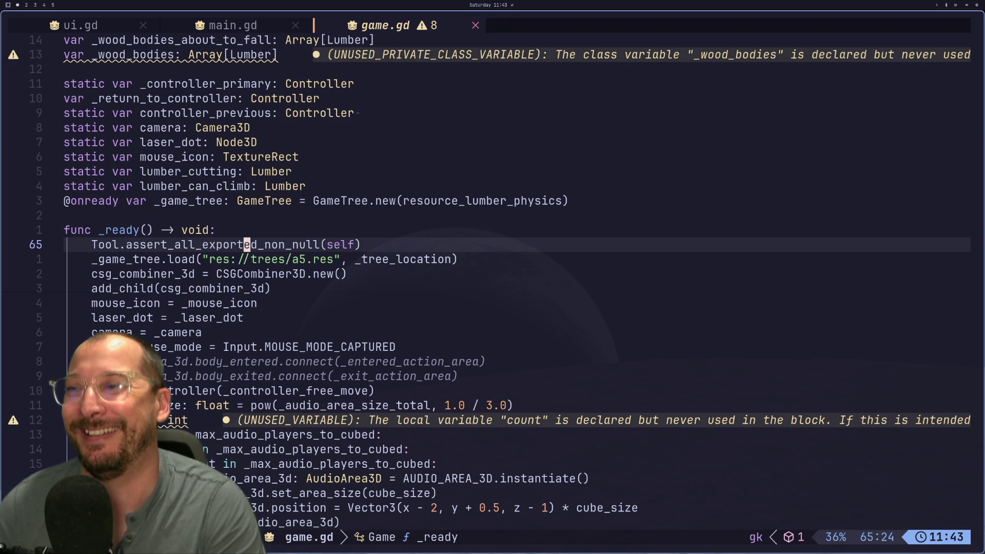
key("j")
key("j")
key("j")
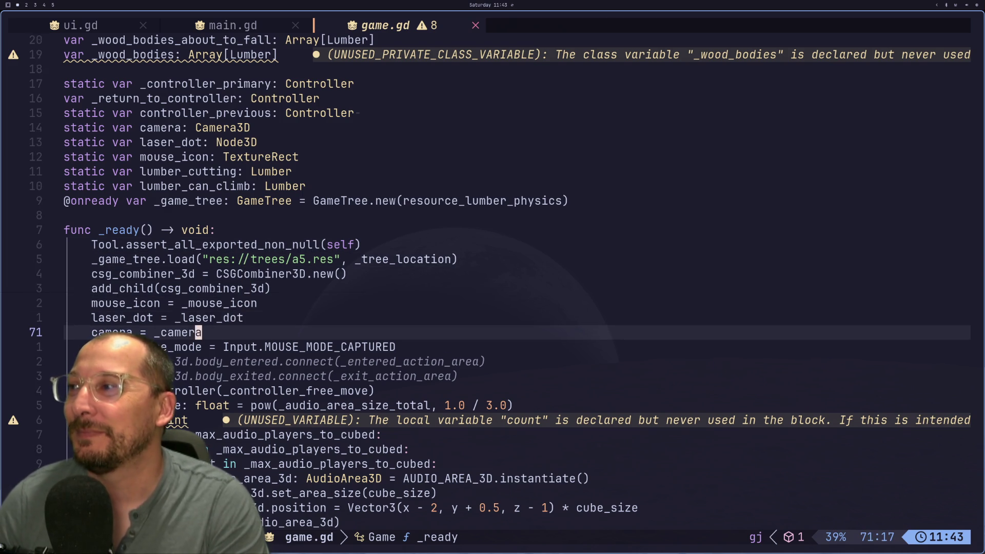
key("k")
key("k")
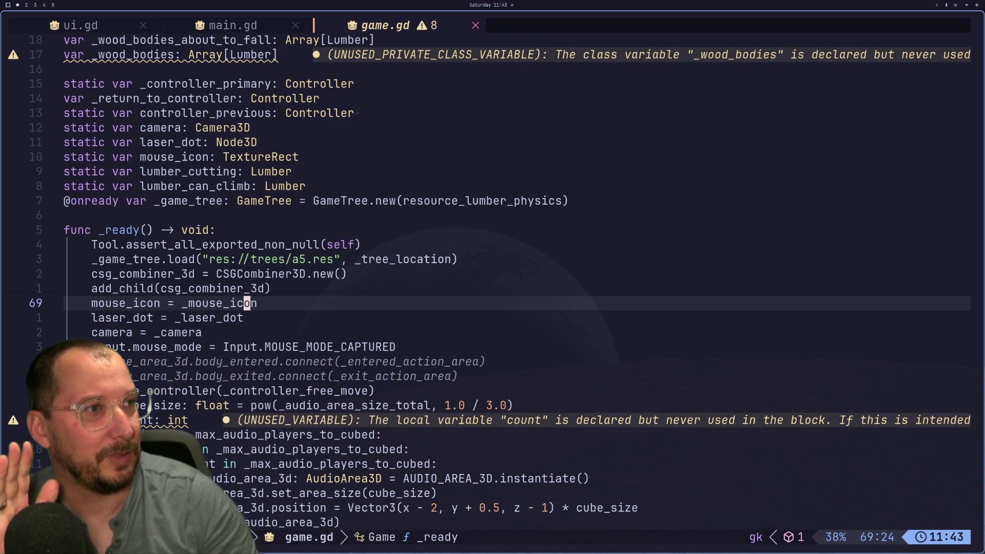
key("super+4")
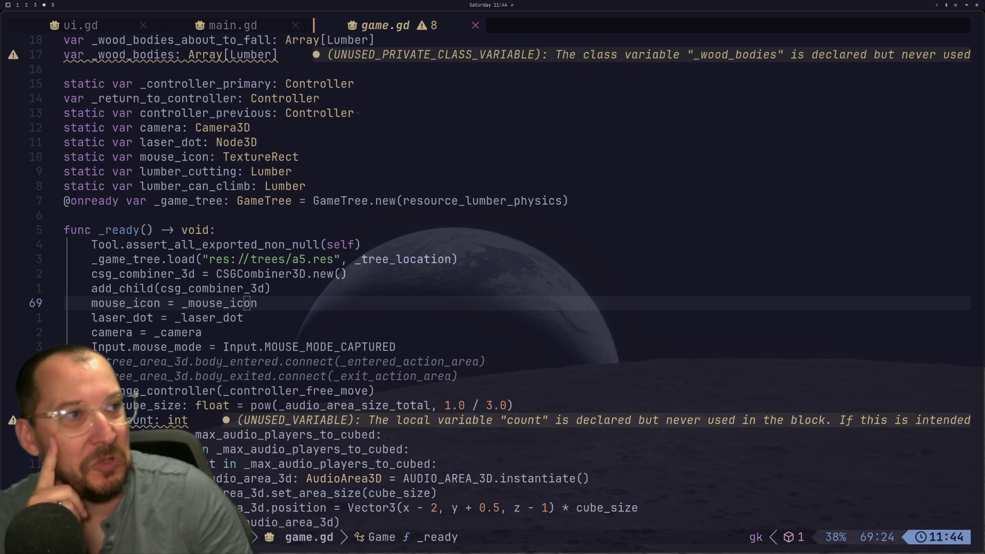
key("super+1")
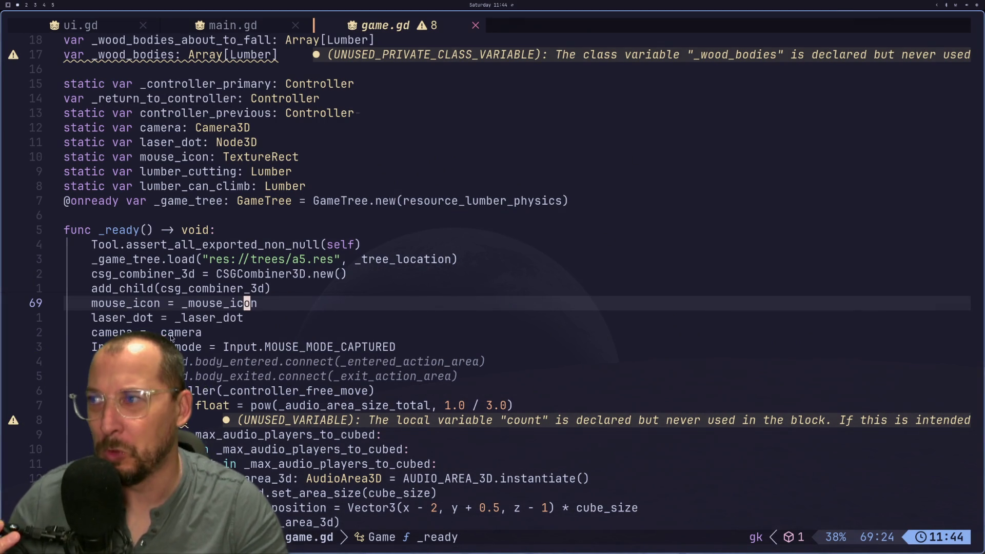
Open a new line above the _game_tree.load call in _ready.
left_click(186, 259)
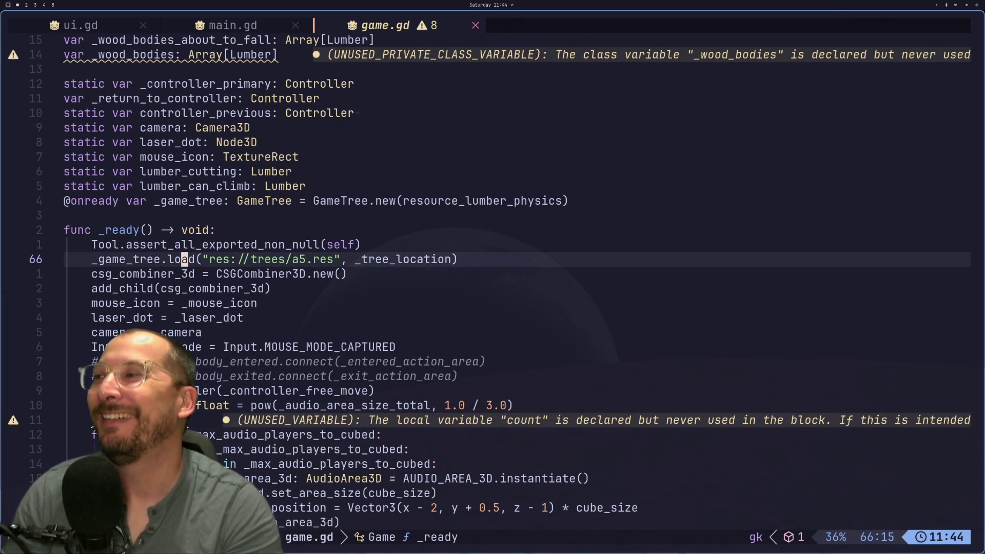
key("super+2")
key("super+1")
type("k")
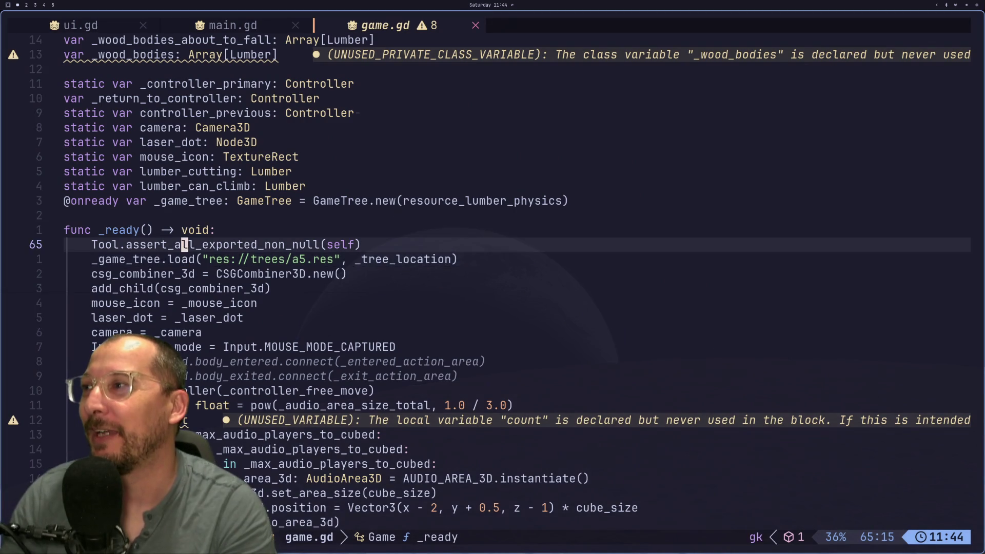
type("oUI.")
key("BackSpace")
key("BackSpace")
key("BackSpace")
Write Main.ui.set_context("Taco Bell") on that line and save game.gd.
type("Main.ui")
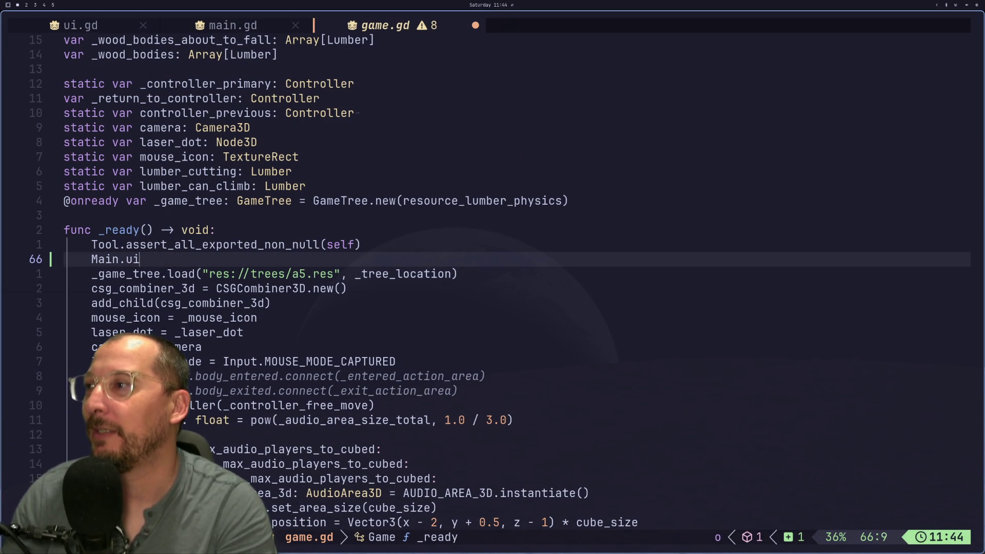
type(".")
key("super+2")
key("super+1")
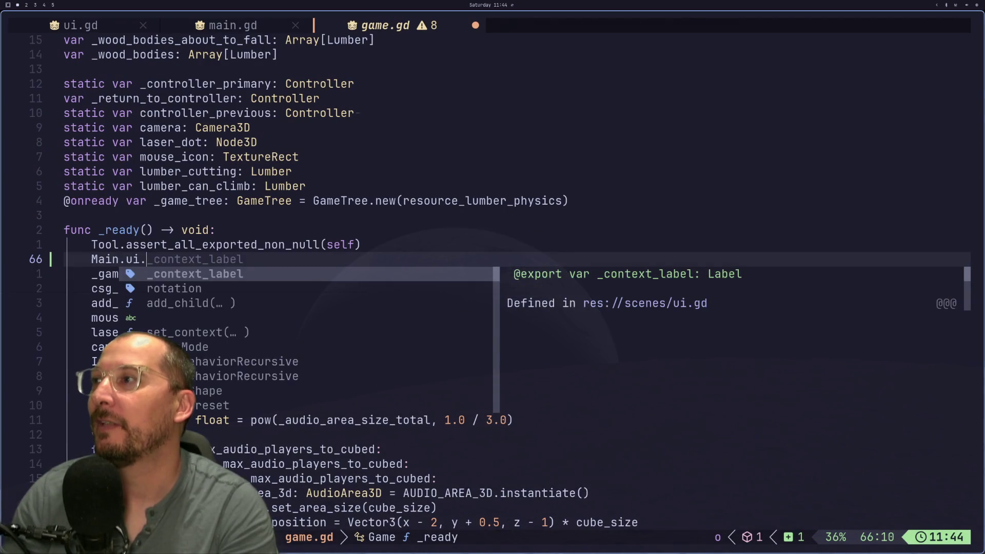
type("se")
key("Return")
type("\"Tac")
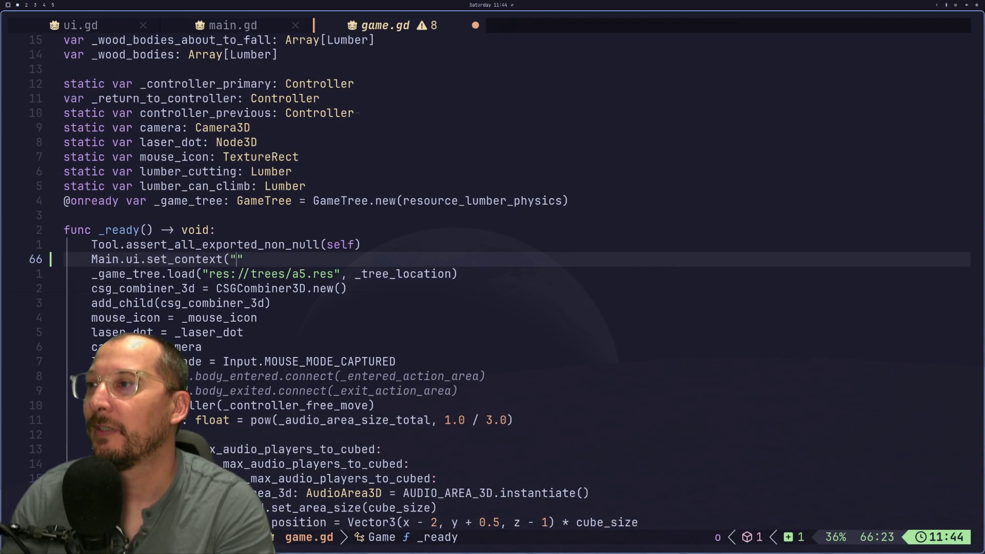
type("o Bell")
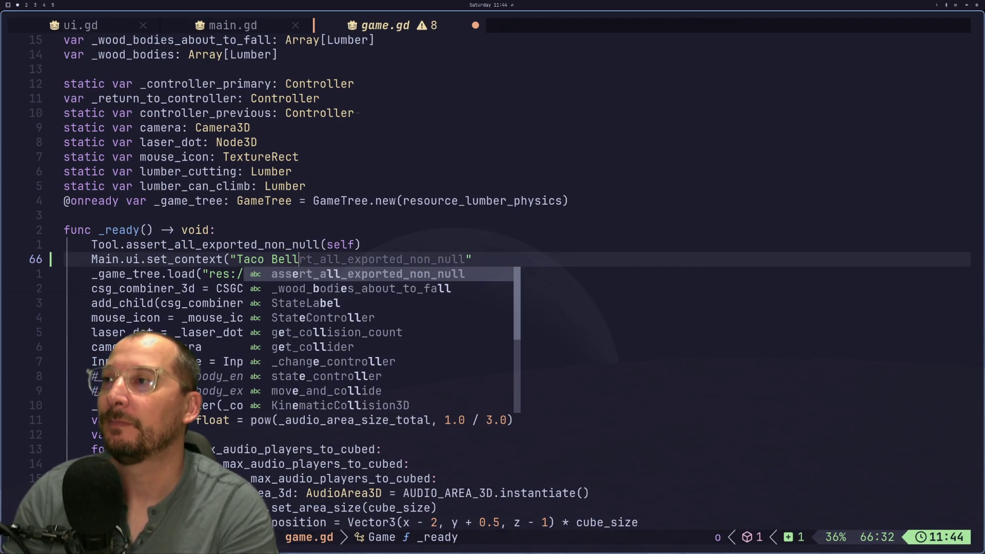
key("Escape")
type(")")
key("ctrl+s")
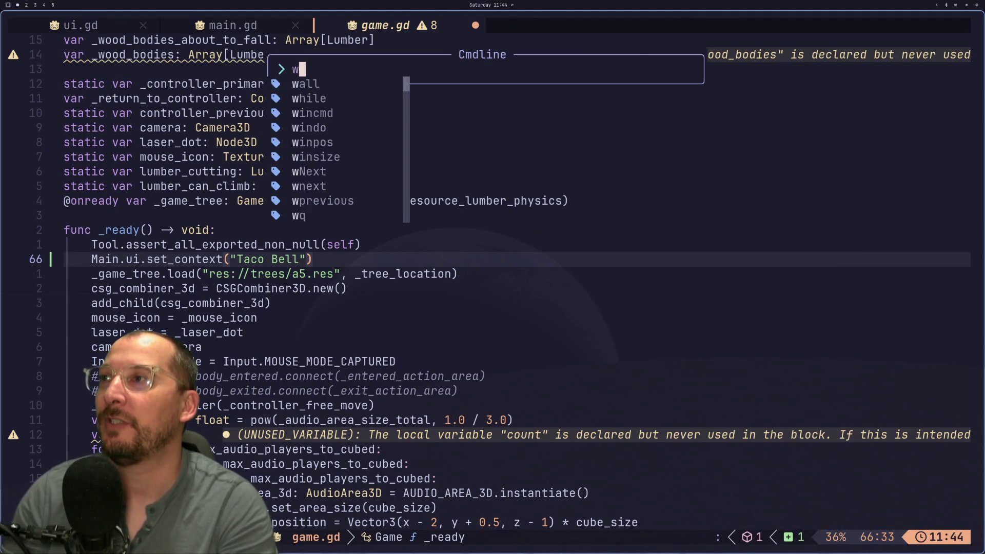
key("super+2")
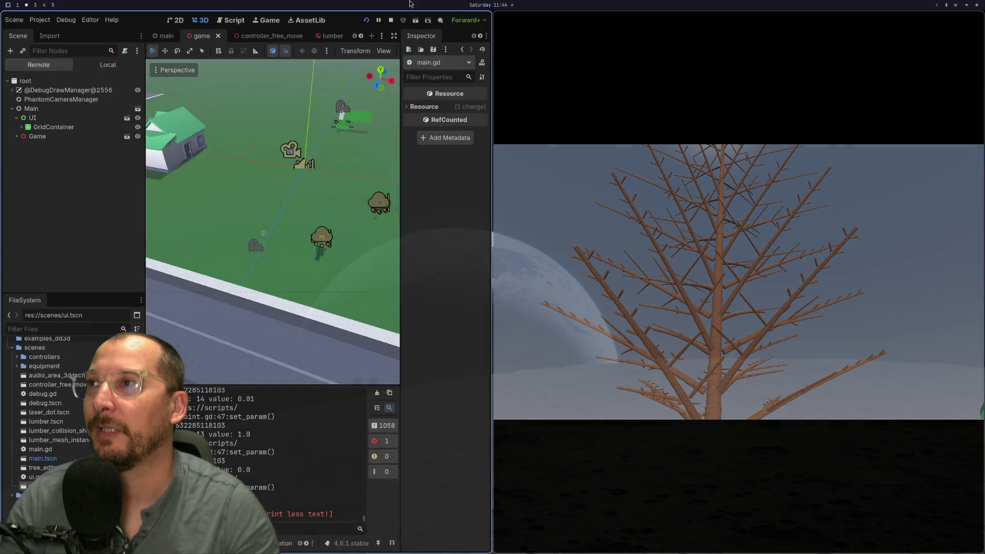
Restart the game to check the Taco Bell context label, then stop it with F8.
left_click(377, 20)
left_click(391, 21)
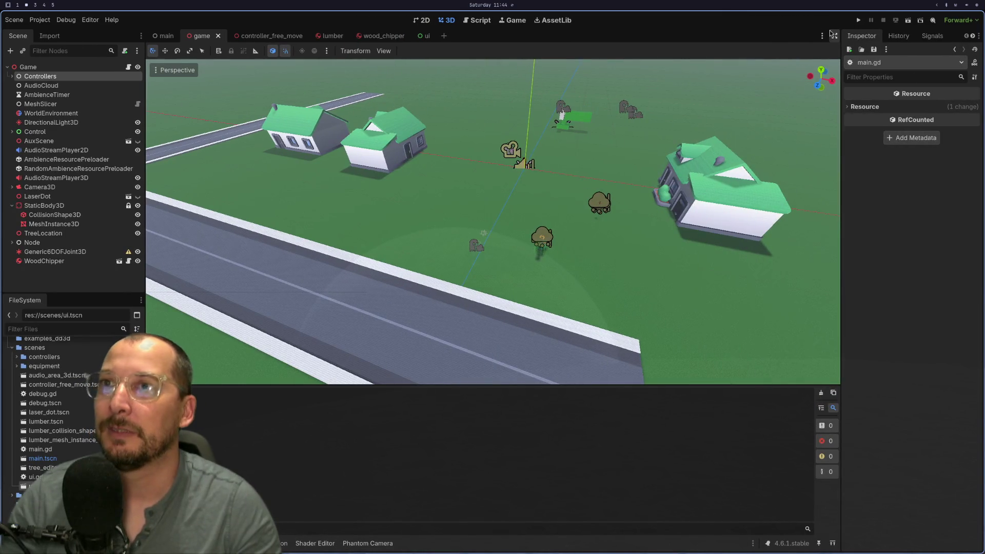
left_click(858, 20)
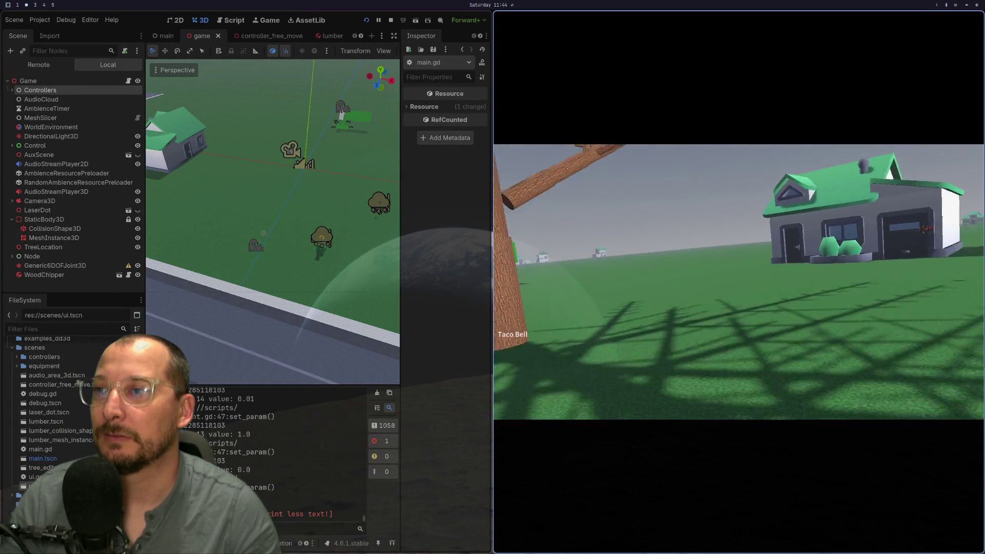
key("F8")
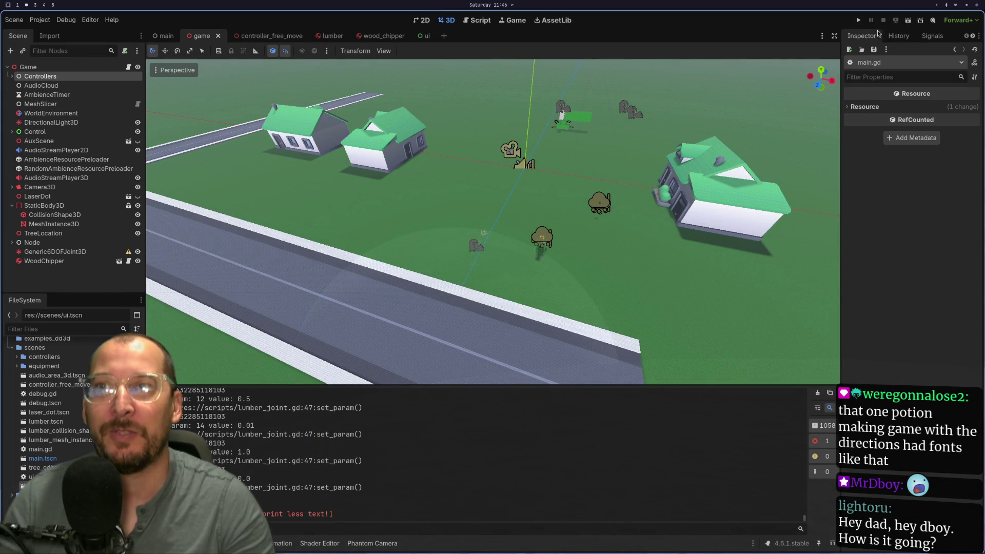
left_click(859, 20)
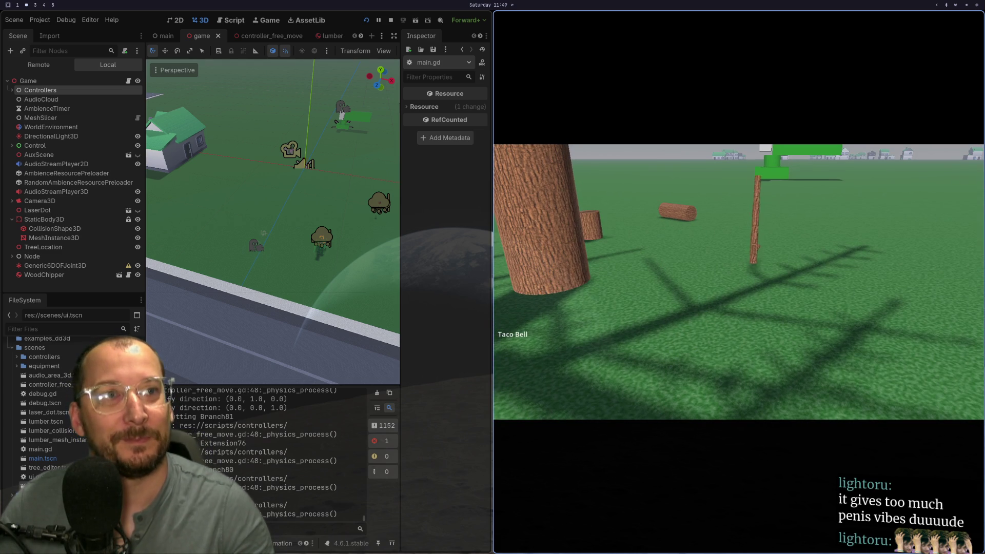
Close the running game after play-testing tree cutting.
key("Escape")
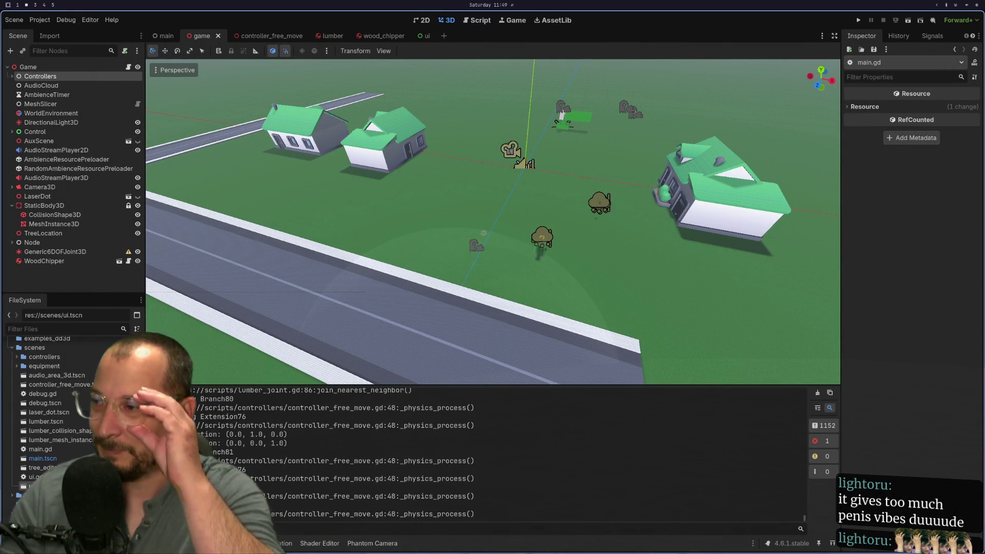
Delete the Taco Bell set_context line, save game.gd, then move to the docs workspace.
key("super+1")
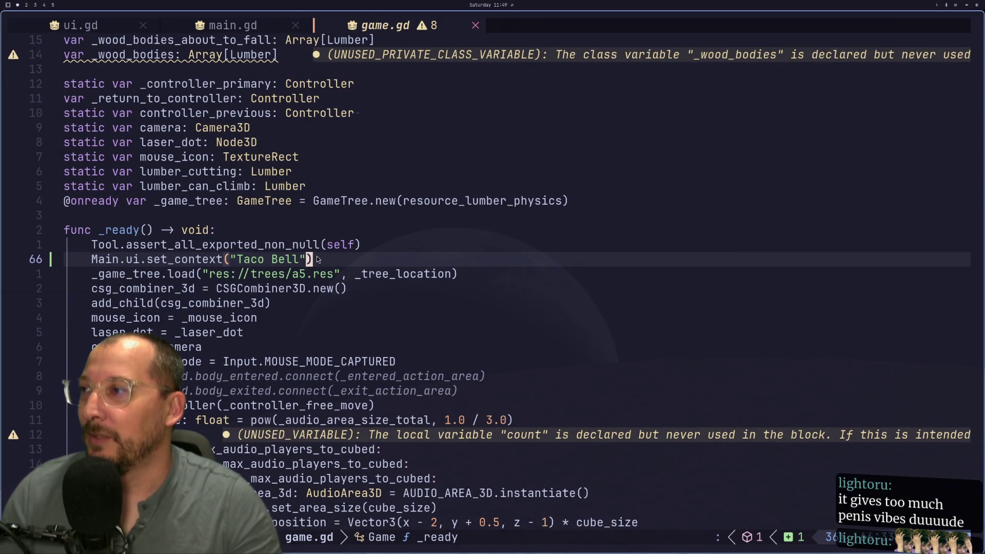
key("d")
key("d")
type(":w")
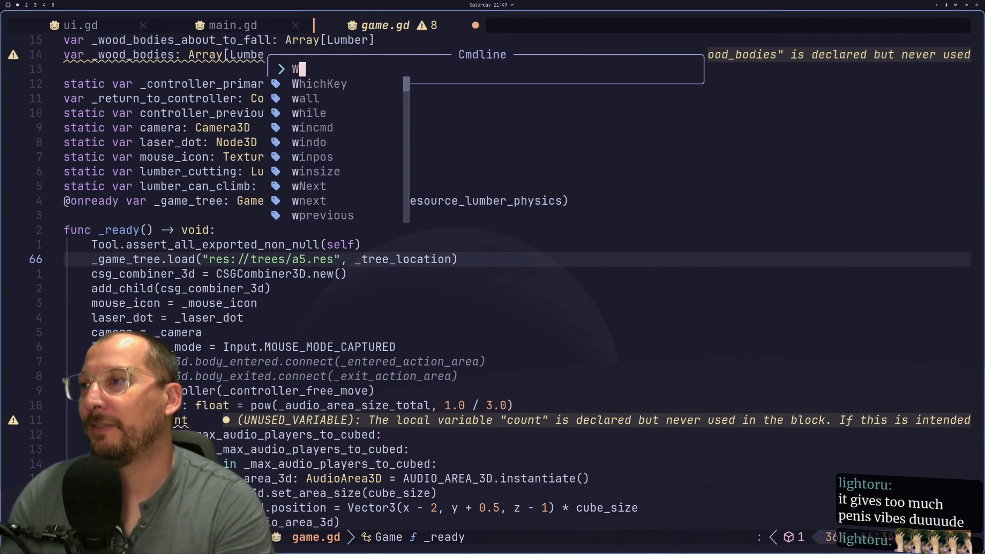
key("Return")
key("super+2")
key("super+3")
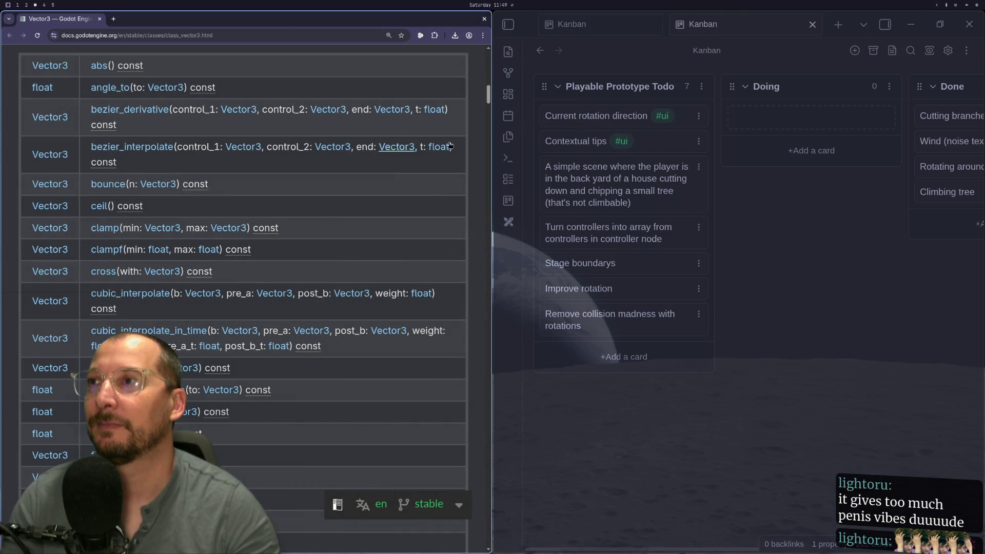
Bring up the Lora specimen page and preview the sample text 'Taco Bell'.
key("super+2")
key("super+1")
key("super+2")
key("super+4")
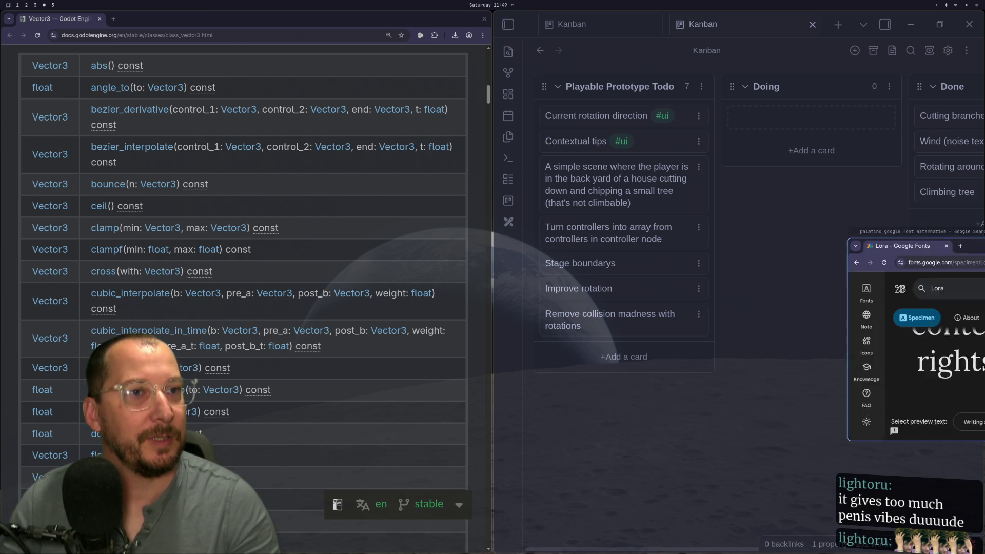
key("super+shift+4")
scroll(773, 432, "up", 2)
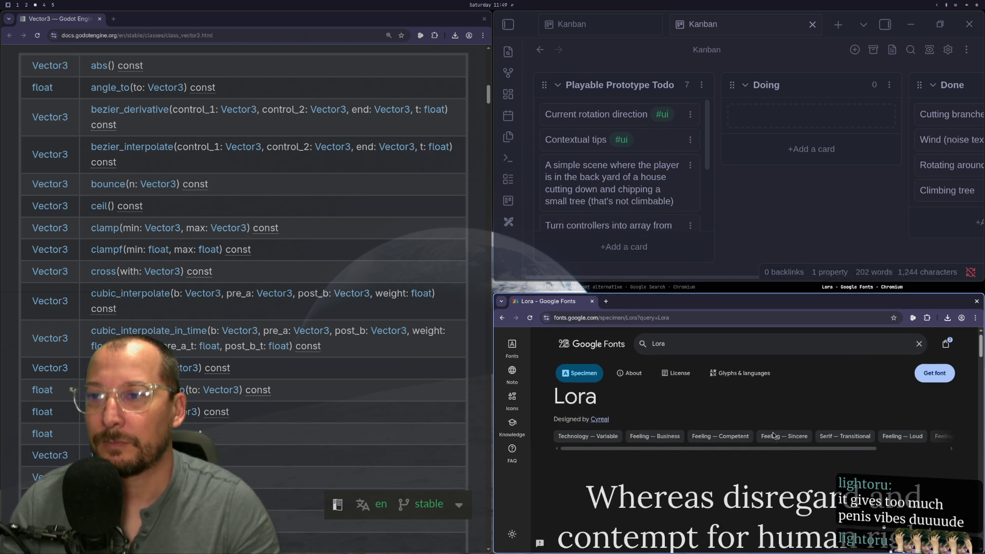
scroll(721, 464, "down", 5)
scroll(721, 468, "down", 2)
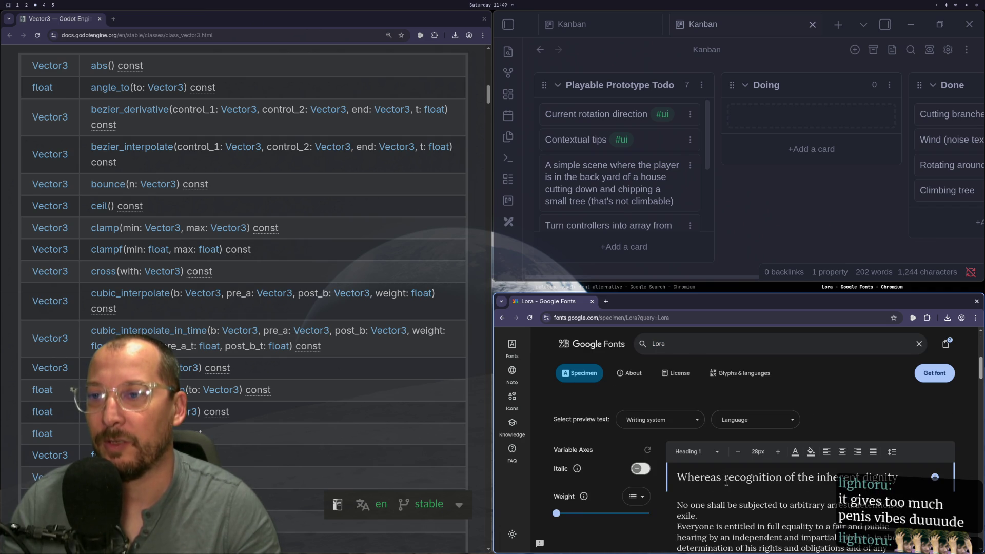
triple_click(738, 481)
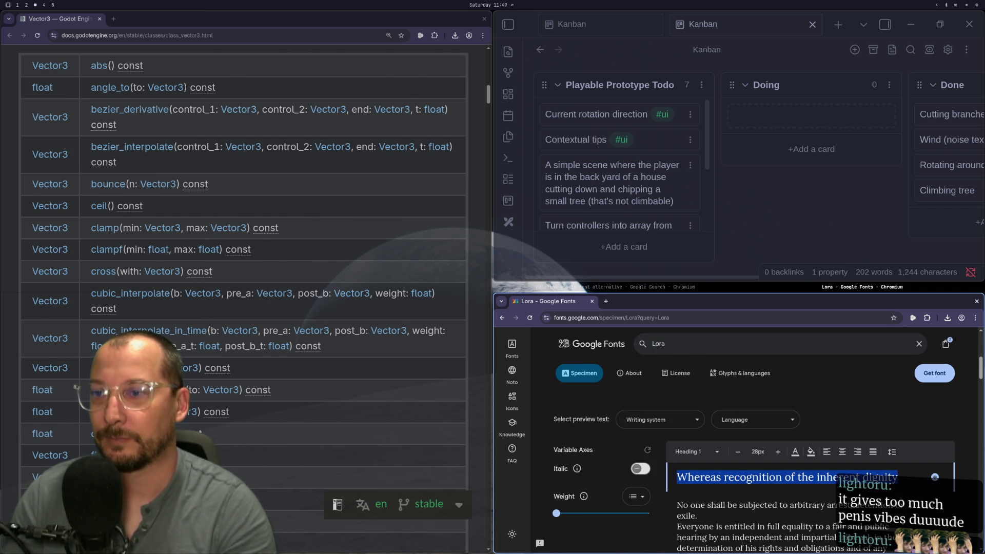
type("Taco Bell")
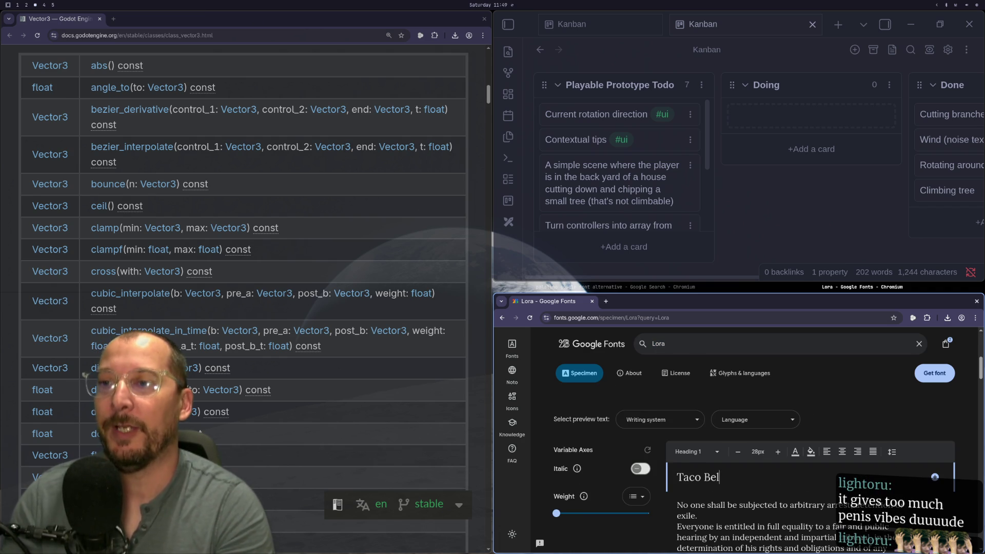
Remove Noto Serif Japanese and Noto Sans Japanese from the selection and download Lora.
scroll(624, 438, "up", 3)
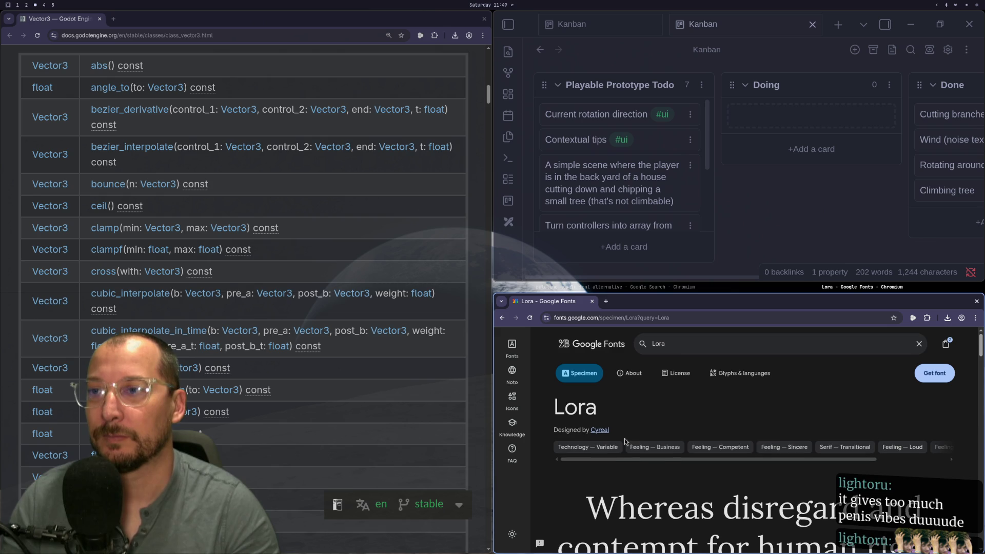
scroll(642, 443, "down", 10)
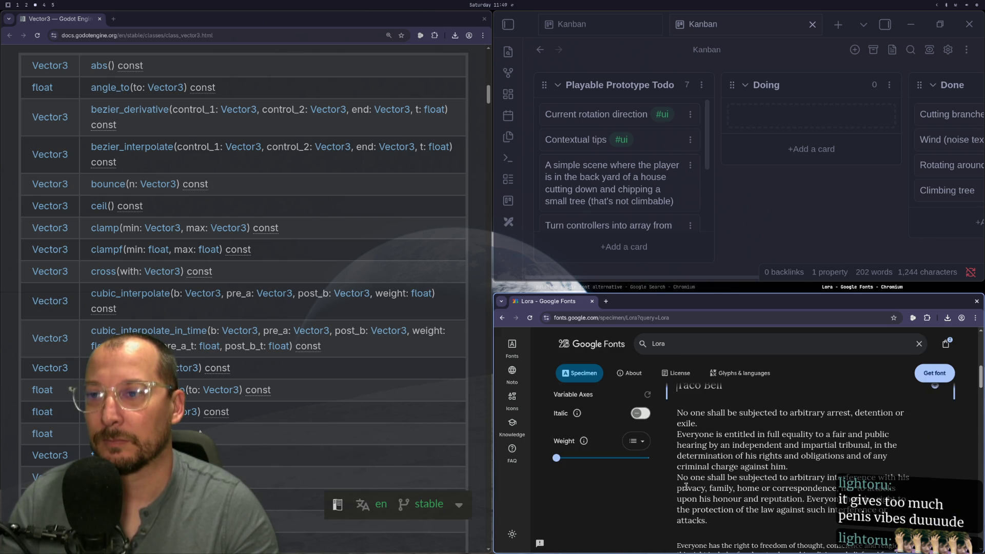
scroll(720, 477, "up", 3)
scroll(716, 468, "up", 2)
scroll(716, 468, "down", 2)
scroll(678, 474, "down", 1)
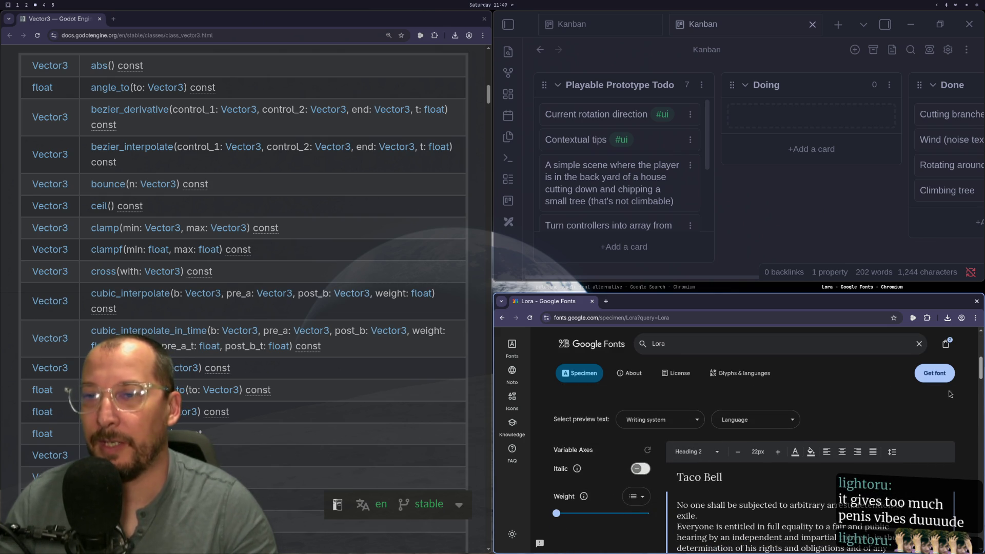
scroll(947, 396, "up", 5)
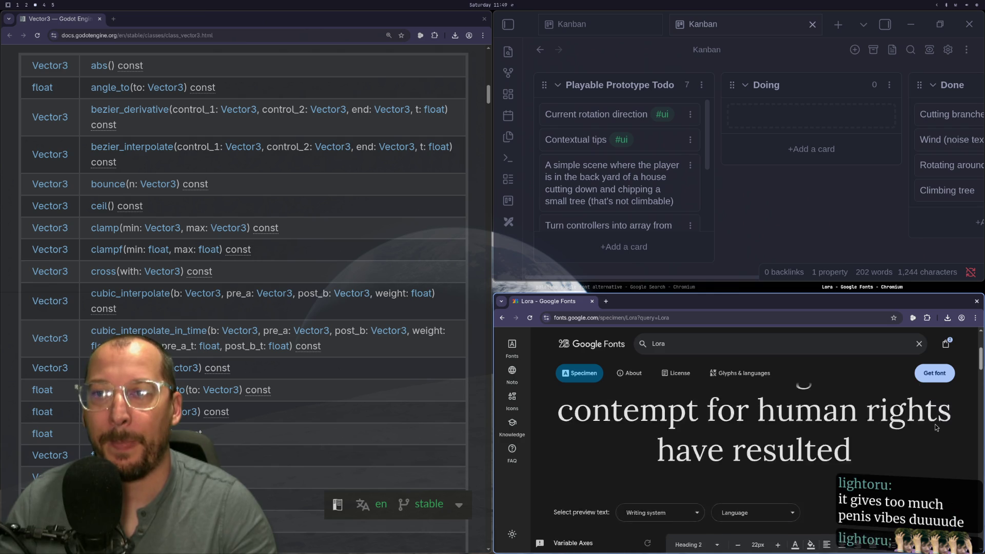
left_click(942, 379)
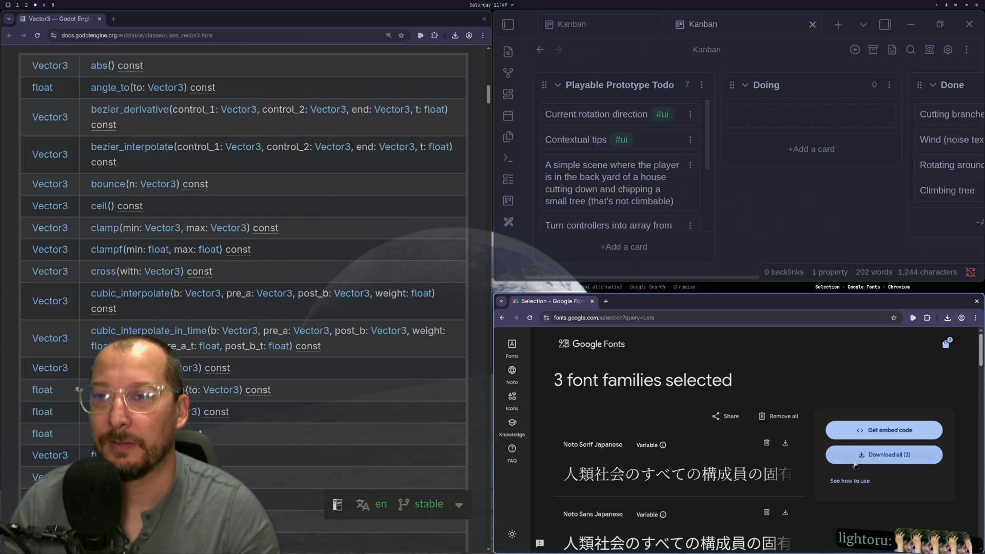
scroll(795, 451, "down", 2)
scroll(795, 452, "down", 2)
scroll(663, 408, "up", 3)
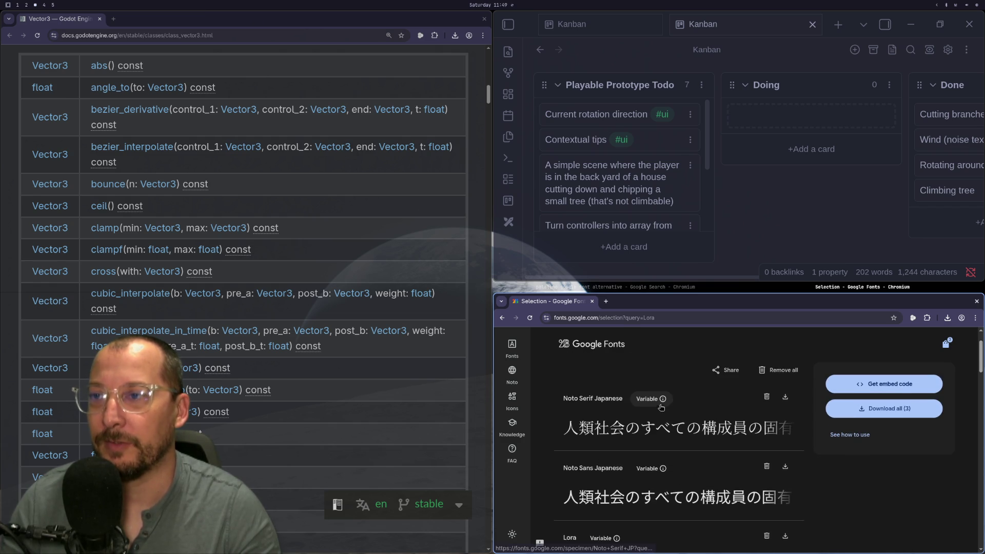
left_click(767, 397)
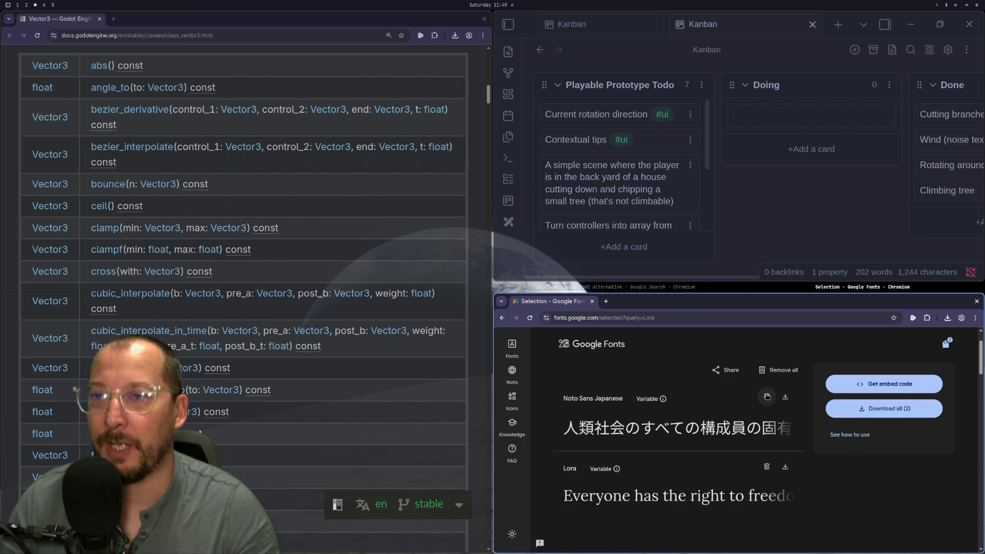
left_click(766, 396)
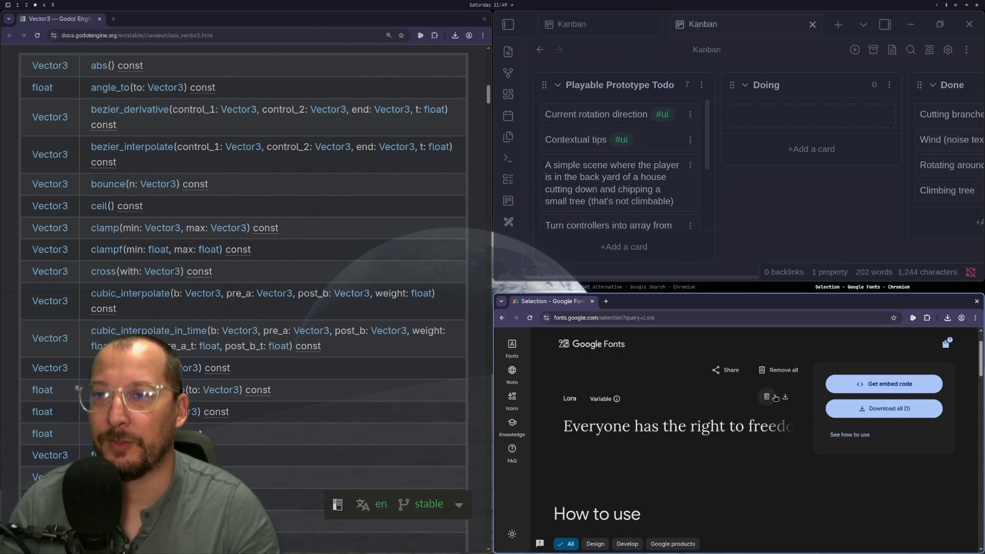
left_click(847, 409)
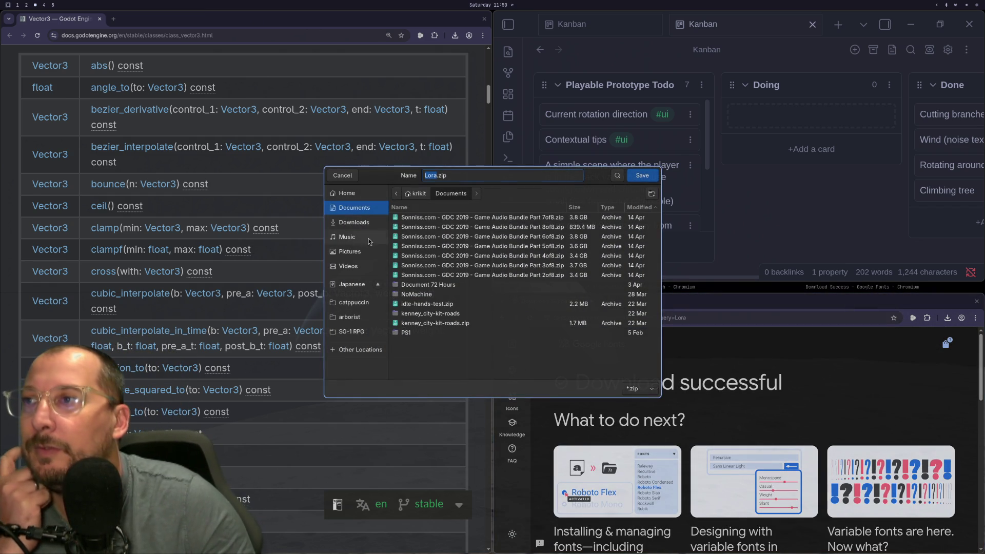
Navigate the Save dialog to the arborist project's assets folder.
left_click(420, 198)
double_click(406, 246)
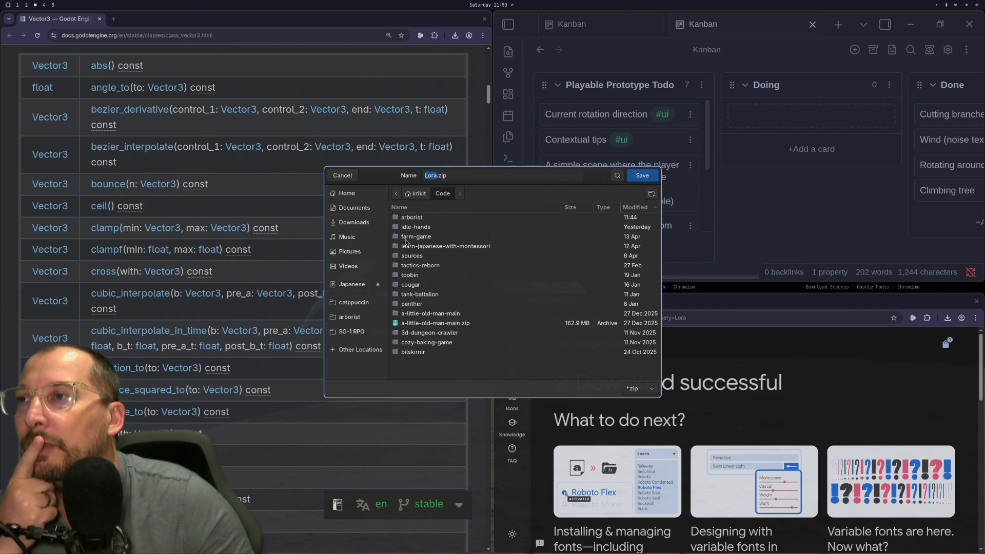
double_click(411, 217)
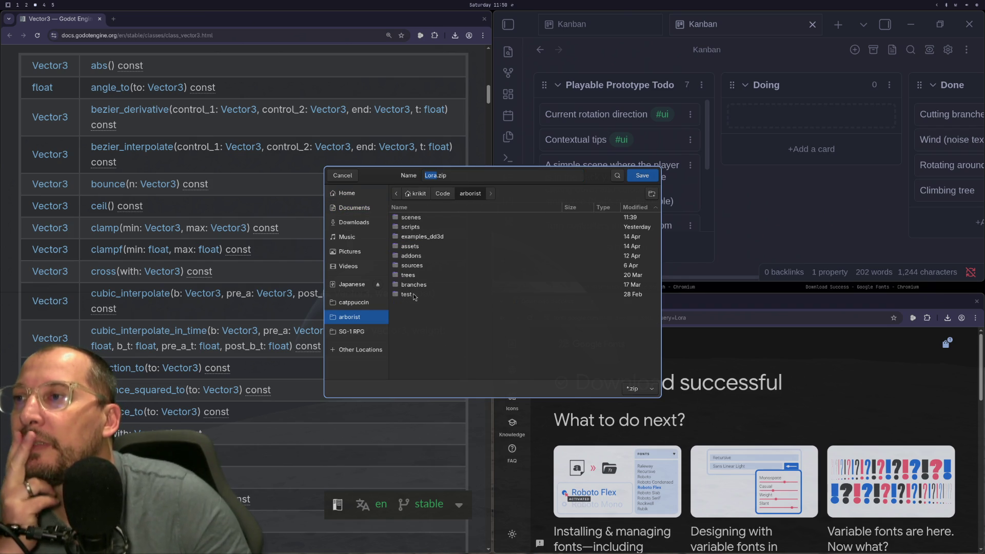
double_click(412, 247)
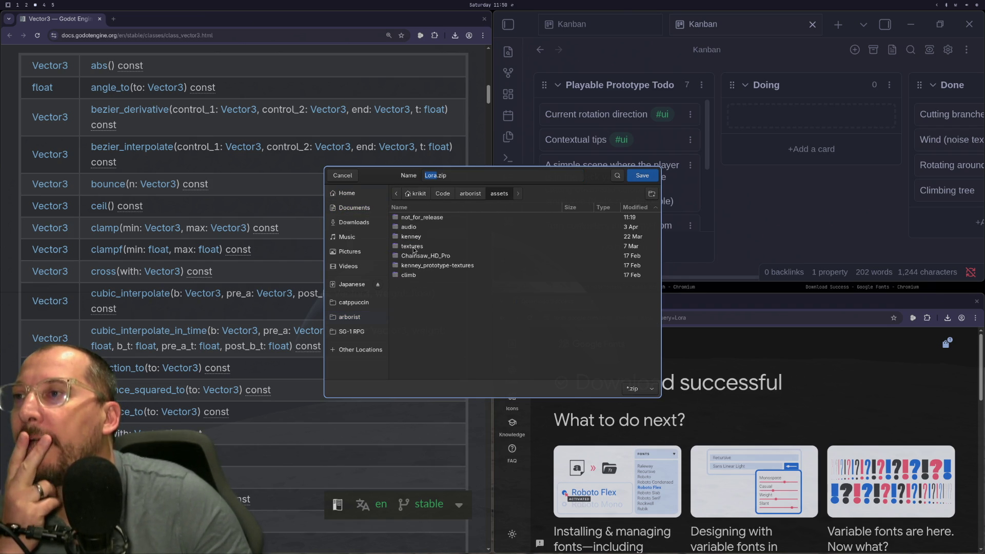
right_click(425, 290)
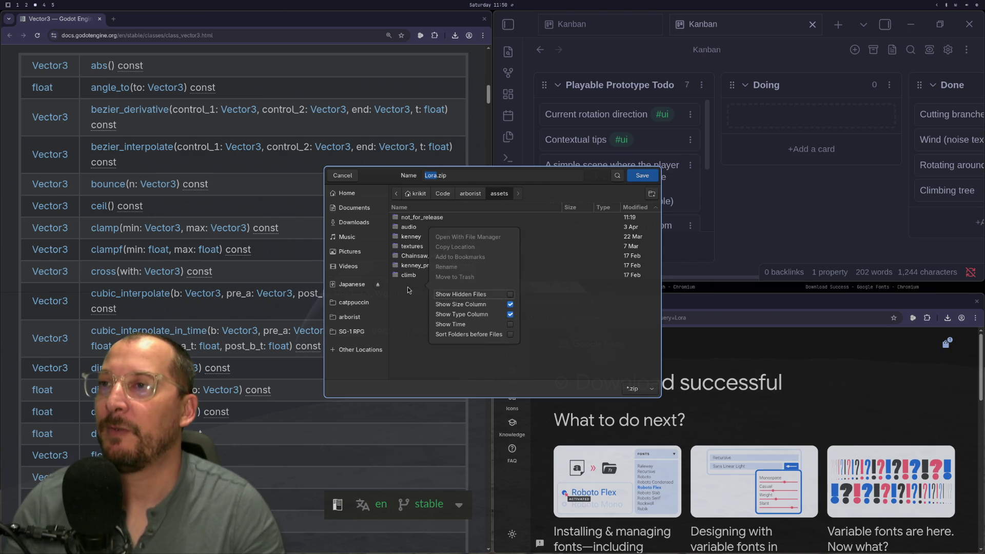
left_click(422, 217)
left_click(642, 175)
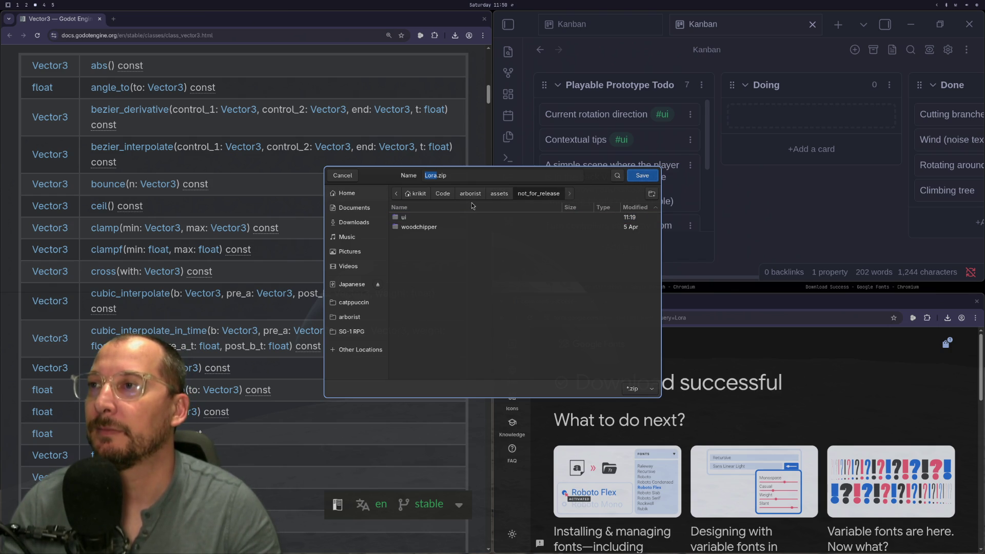
left_click(504, 197)
Create fonts/google folders inside assets and save Lora.zip there.
left_click(651, 194)
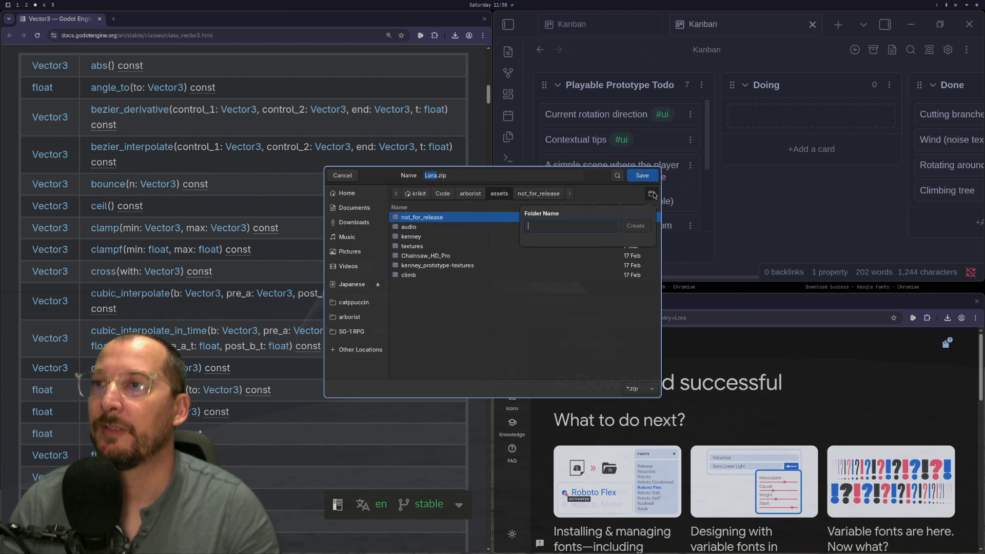
type("fonts")
key("Return")
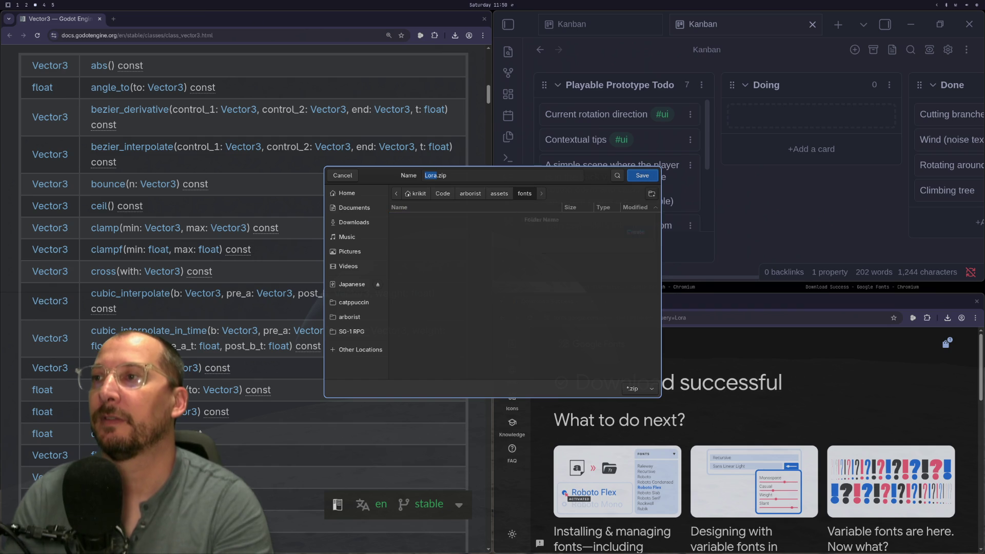
left_click(656, 197)
type("goo")
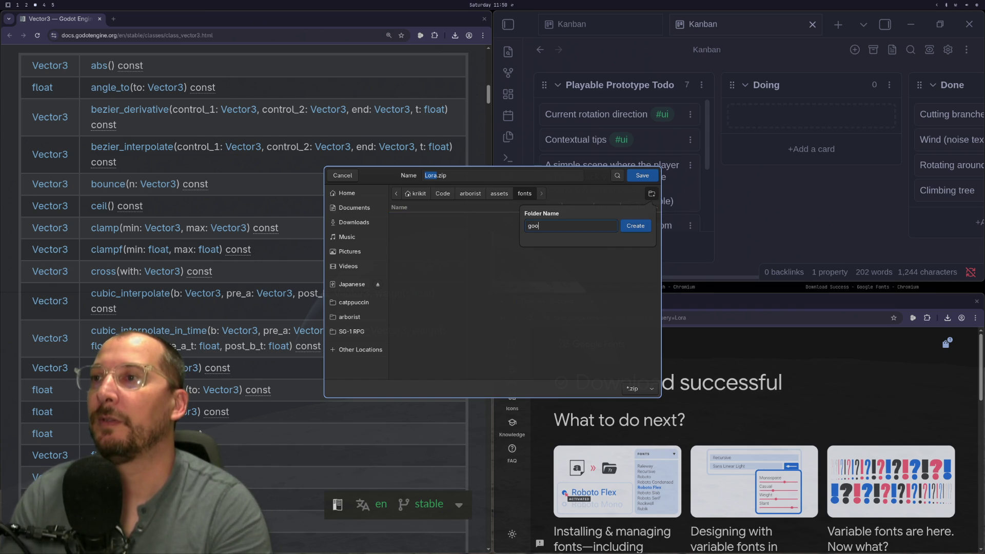
type("gle")
left_click(635, 226)
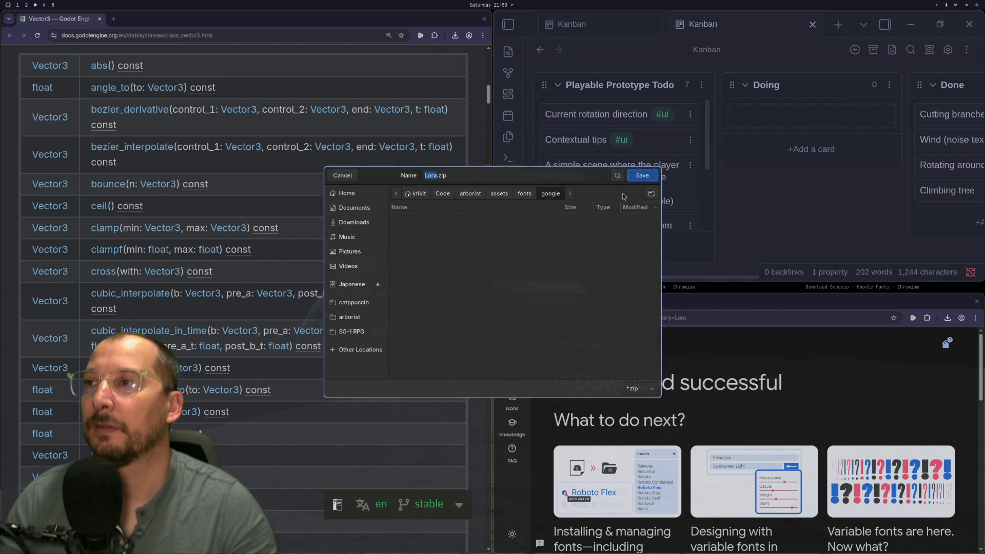
left_click(637, 177)
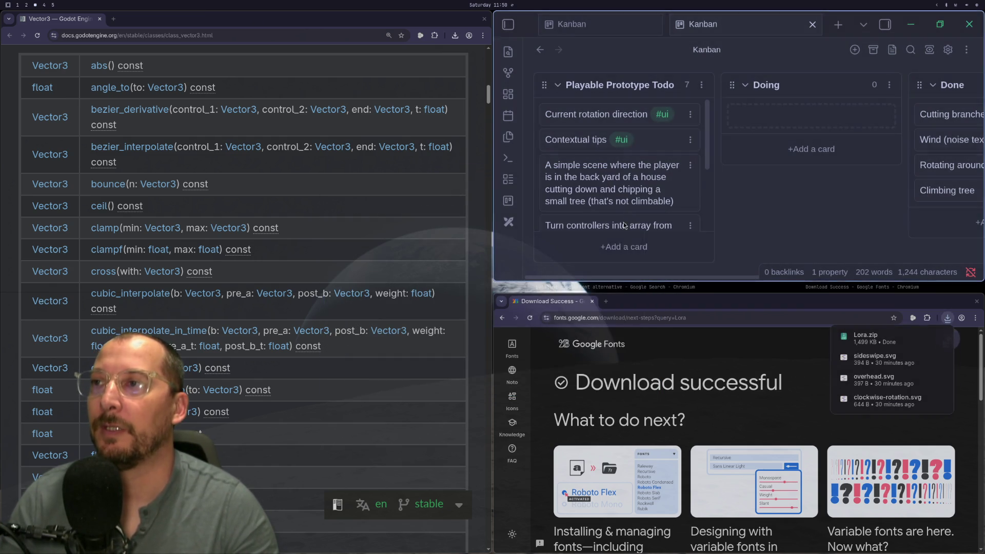
left_click(928, 337)
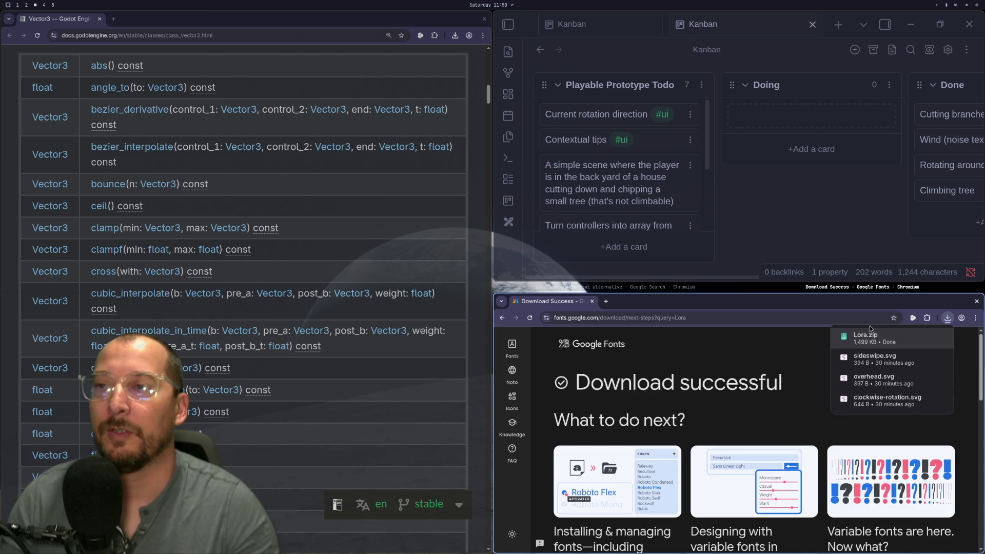
Extract Lora.zip into a Lora folder, trash the zip, and close Files and the download tab.
right_click(650, 337)
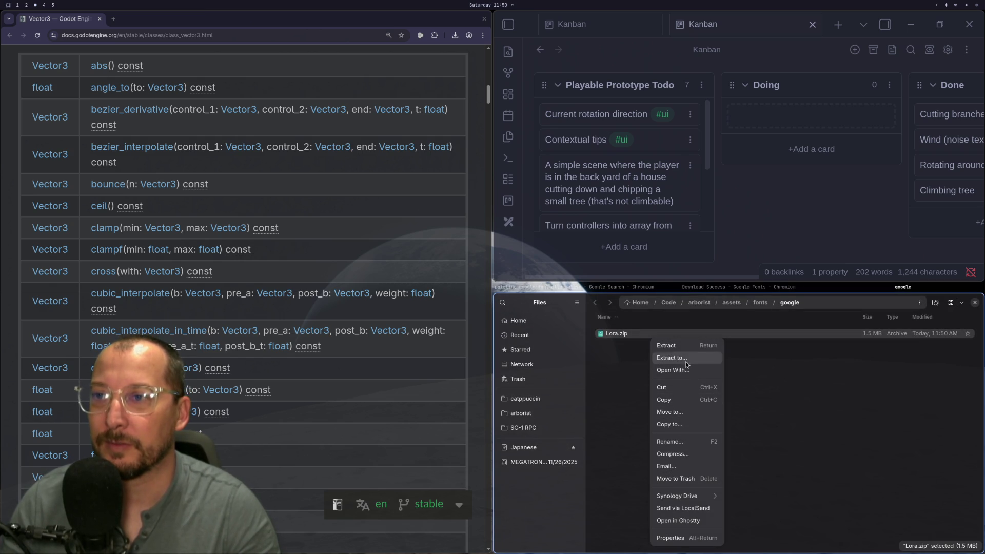
left_click(685, 349)
right_click(642, 346)
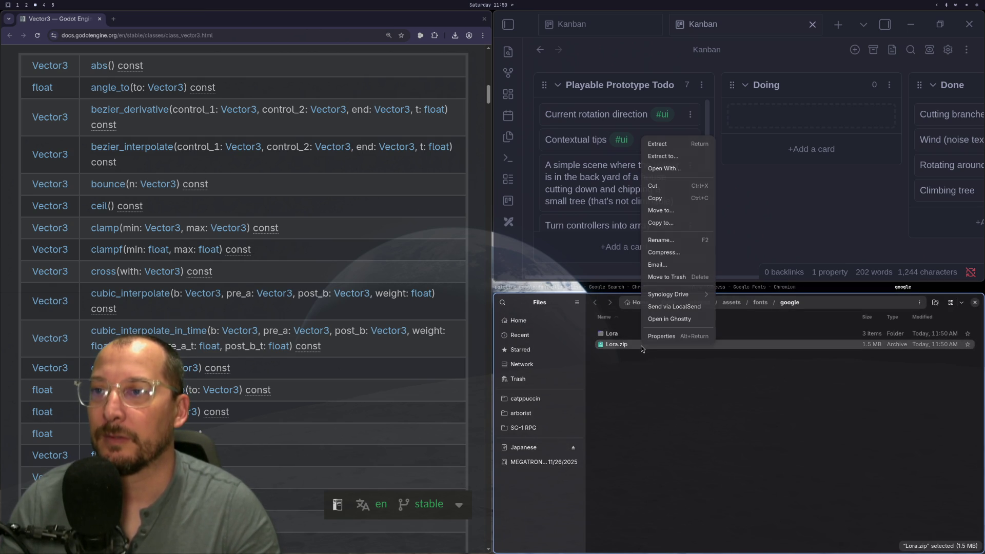
left_click(667, 276)
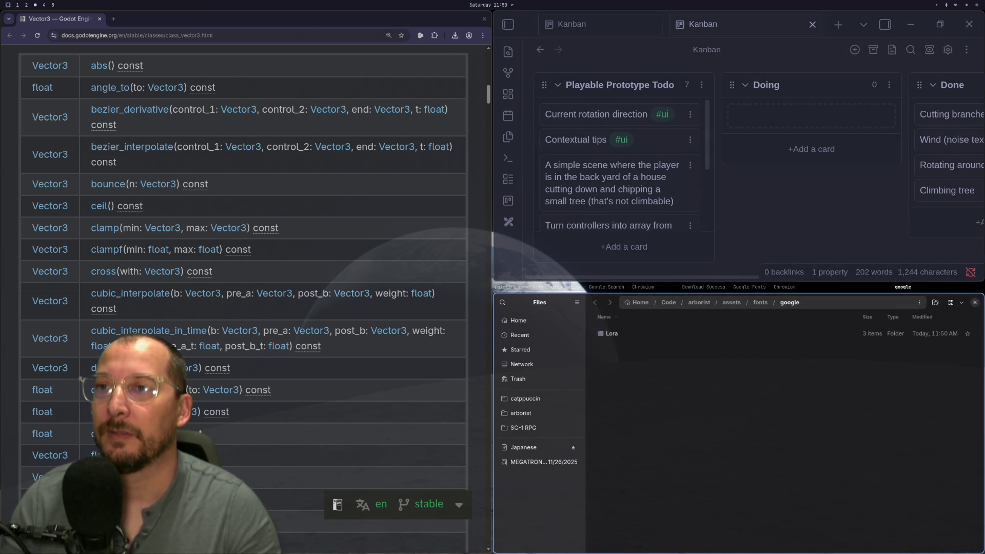
key("ctrl+w")
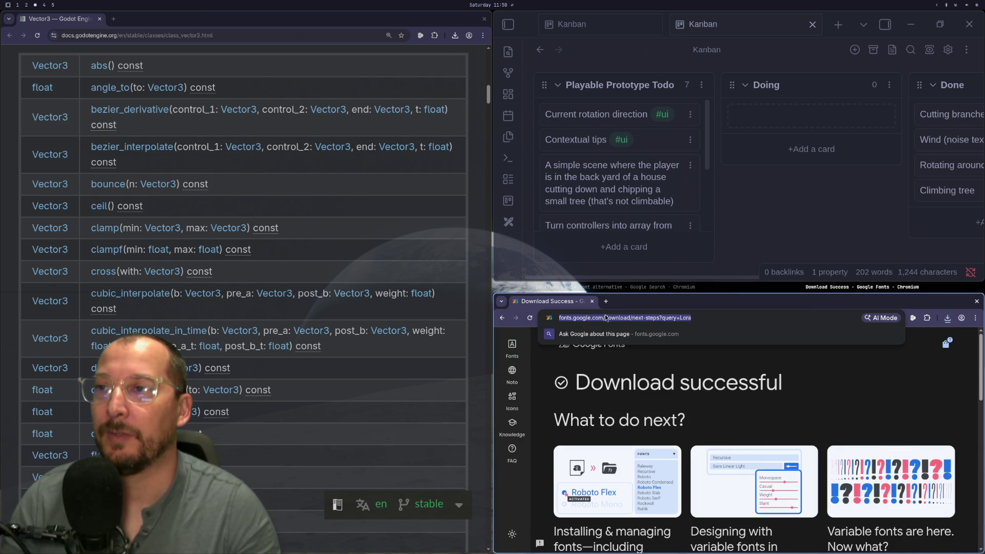
left_click(592, 301)
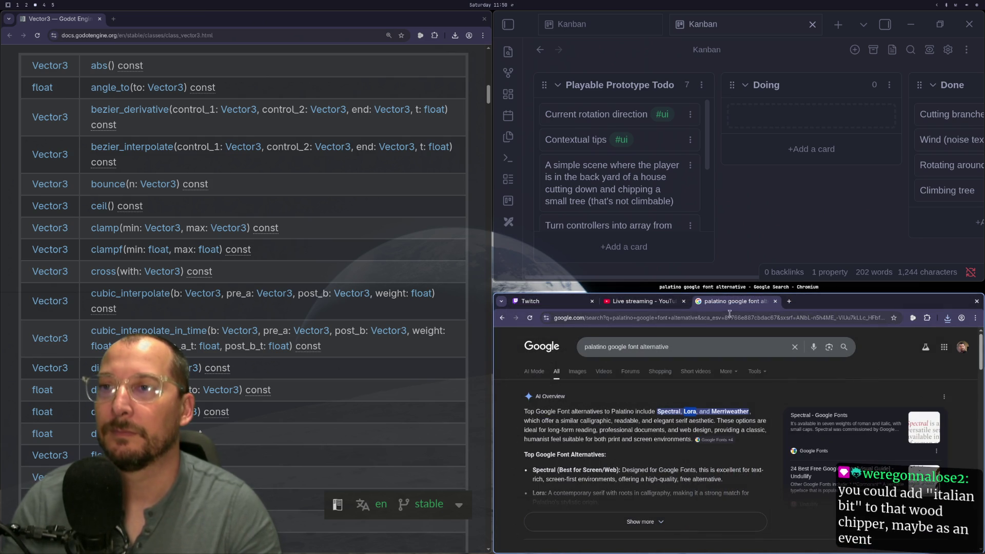
Close the Chromium search window and return to the code editor workspace.
key("super+q")
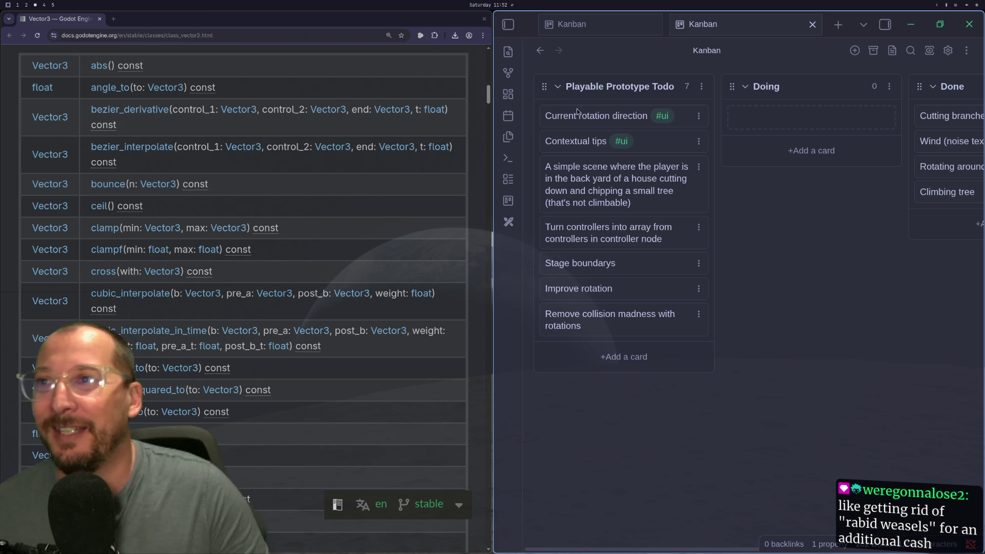
key("super+1")
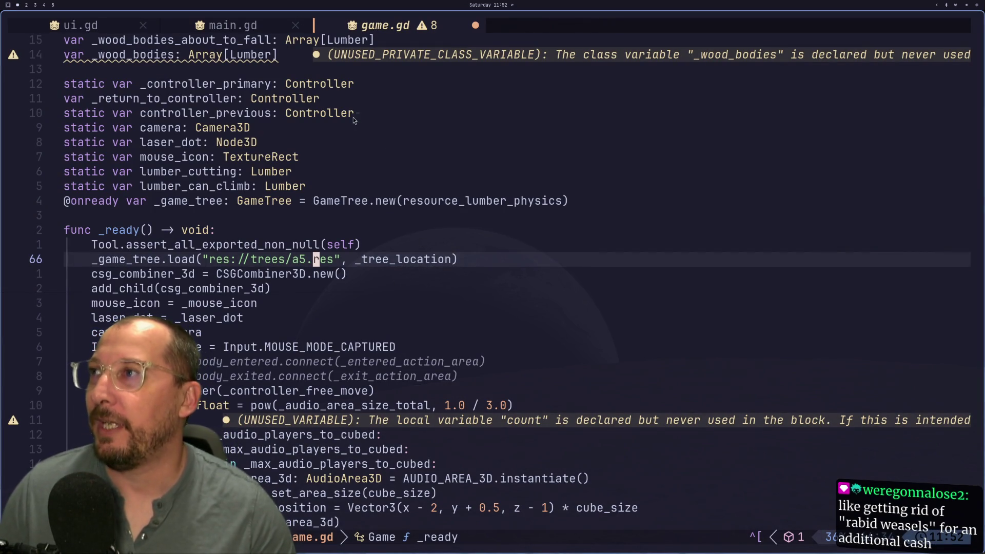
Save game.gd, then open controller_free_move.gd through the project file finder.
left_click(404, 170)
type(":w")
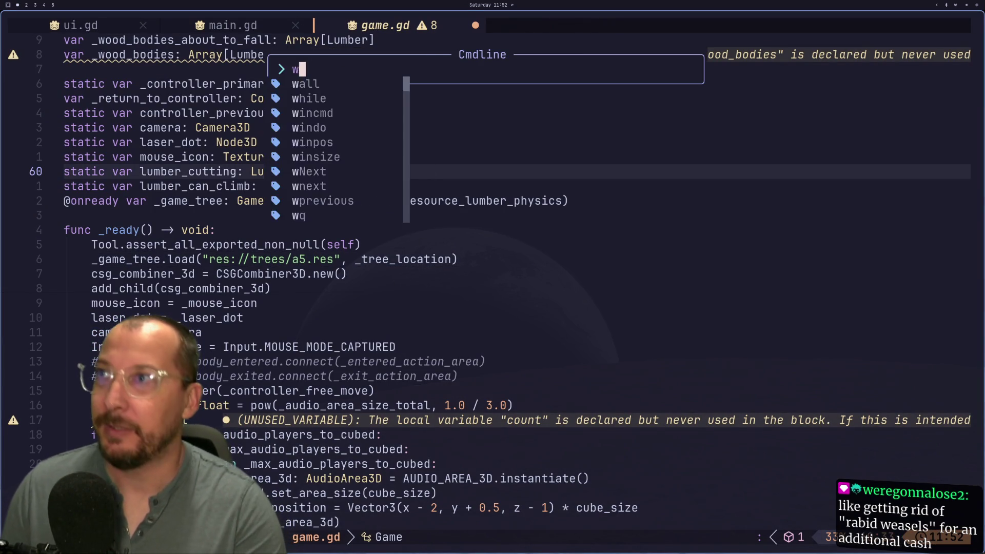
key("Return")
key("space")
type("fcont")
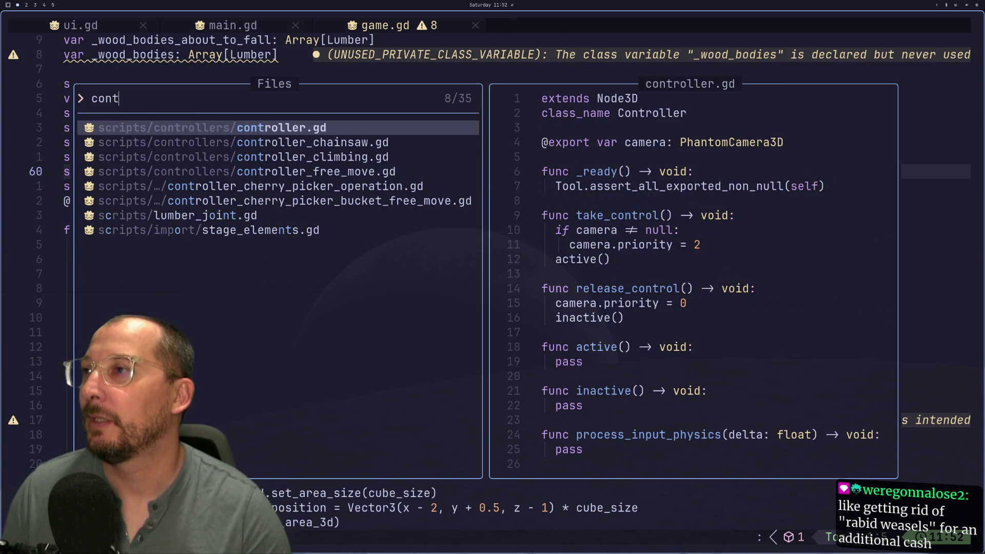
key("Down")
key("Down")
key("Down")
key("Return")
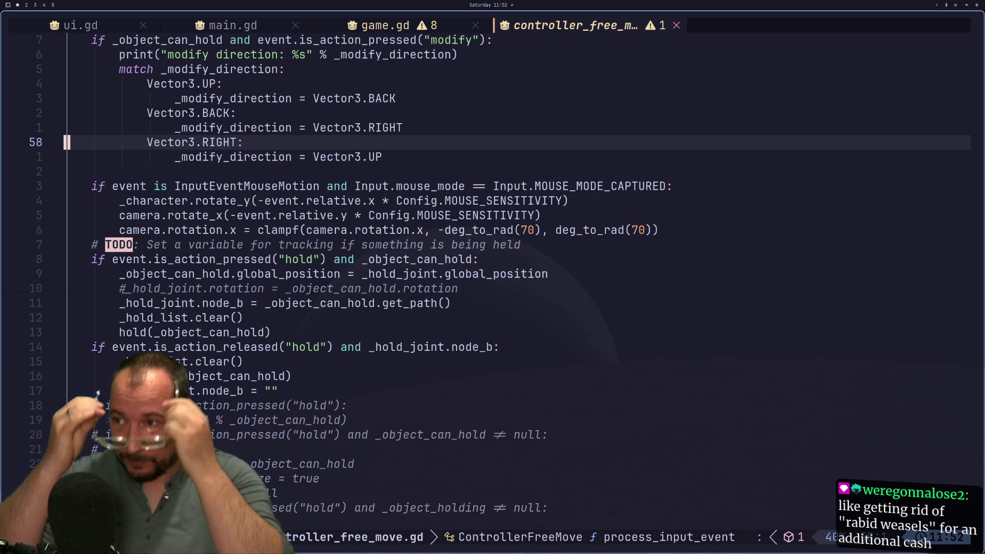
Add 'enum State {NONE, HOLDING}' below class_name and save the script.
scroll(482, 180, "up", 14)
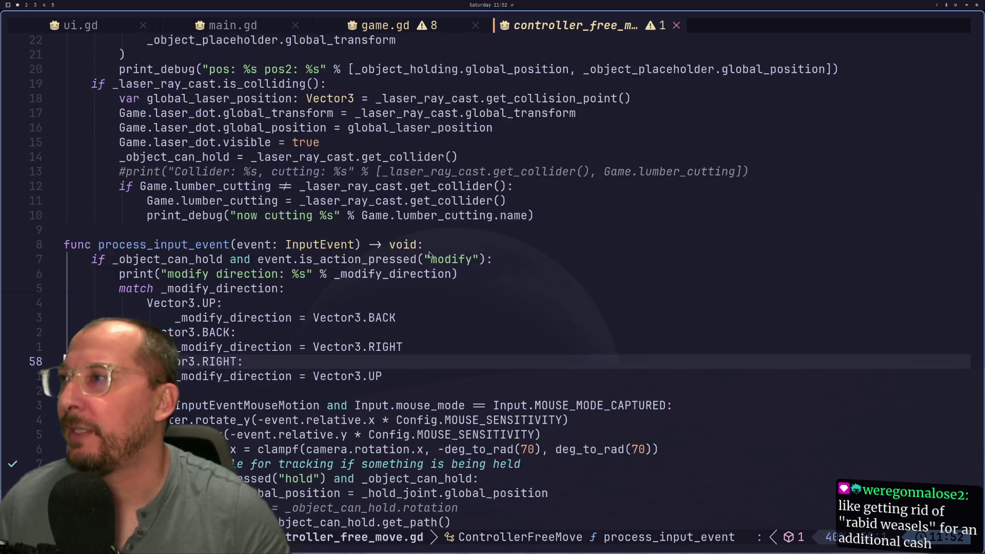
scroll(270, 194, "up", 3)
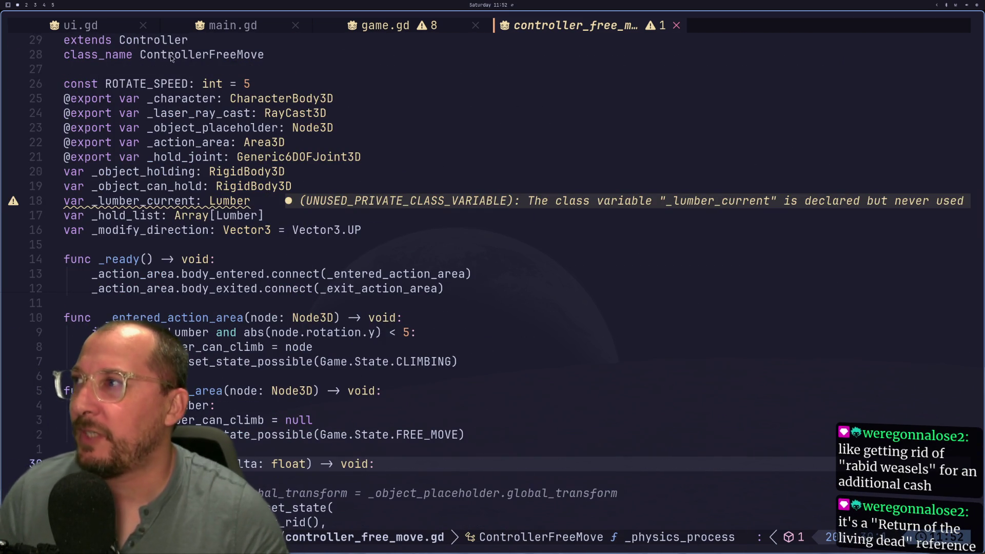
left_click(181, 75)
key("o")
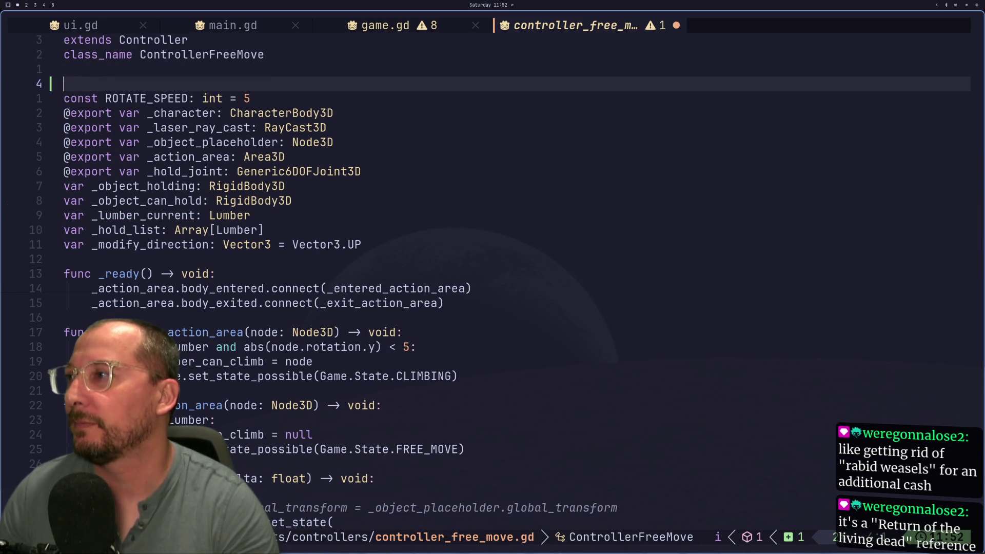
key("Escape")
key("k")
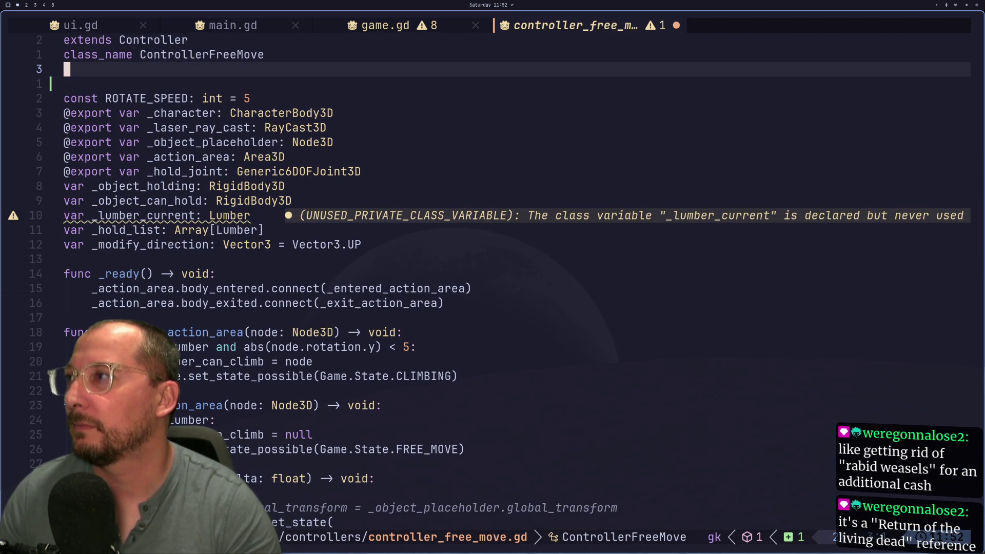
key("o")
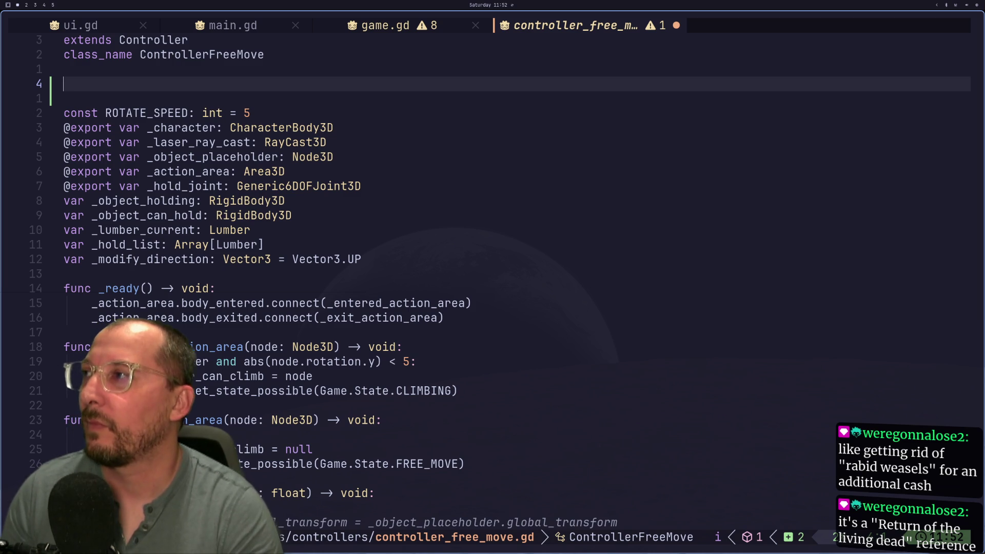
type("s")
key("BackSpace")
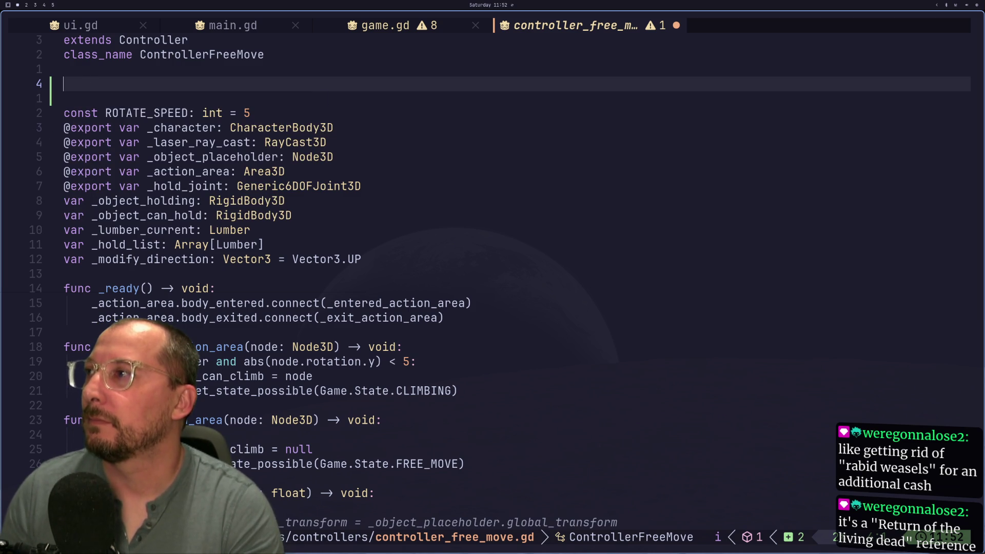
type("enum Stat")
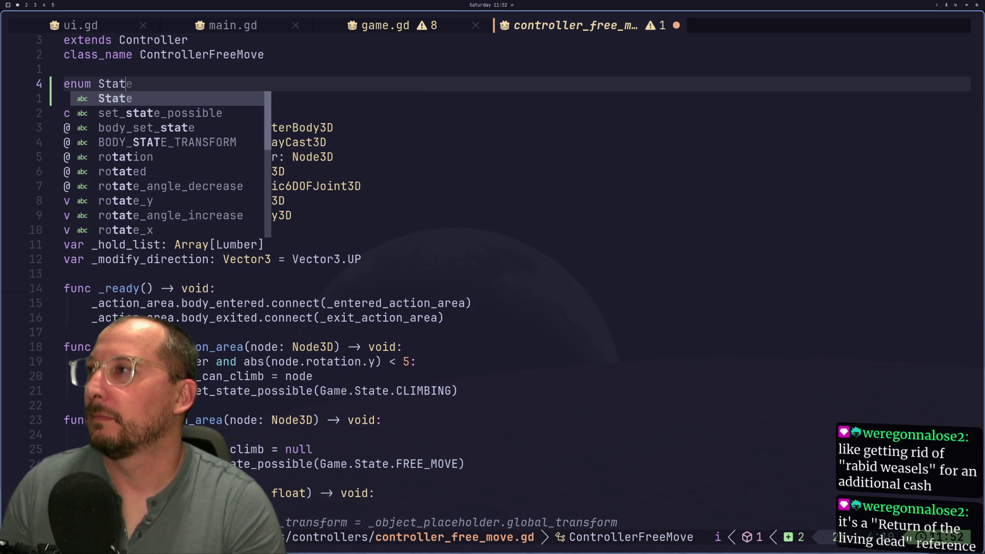
type("e {")
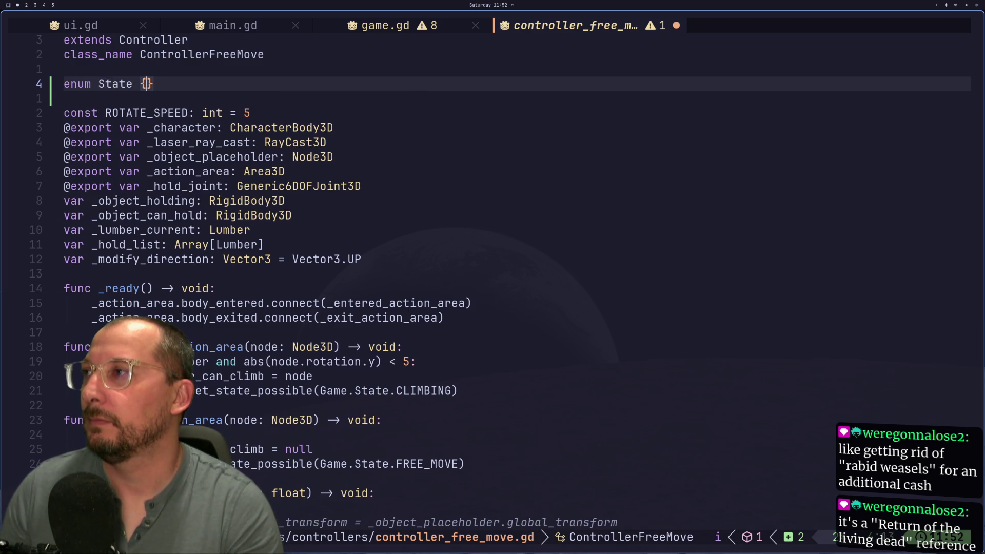
type("WALK")
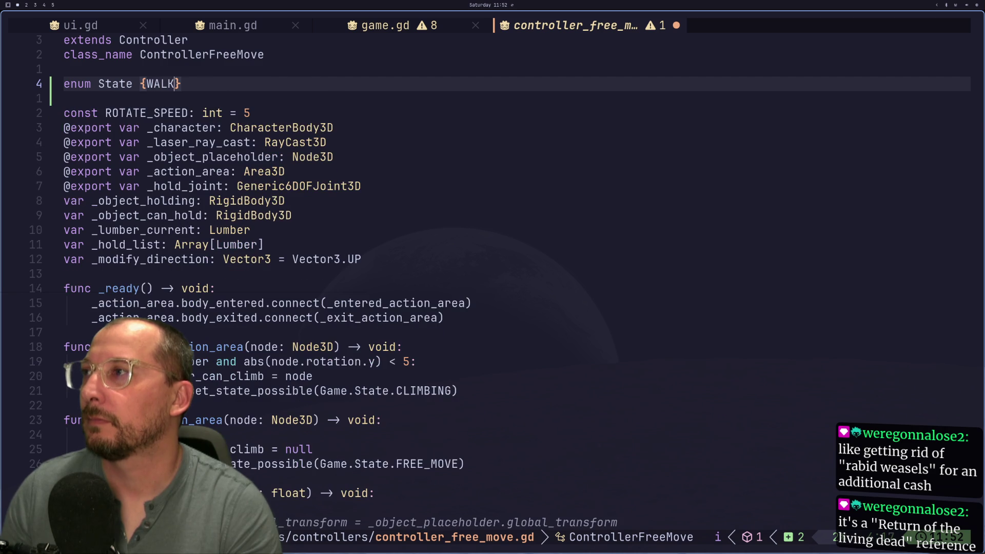
key("BackSpace")
key("BackSpace")
key("BackSpace")
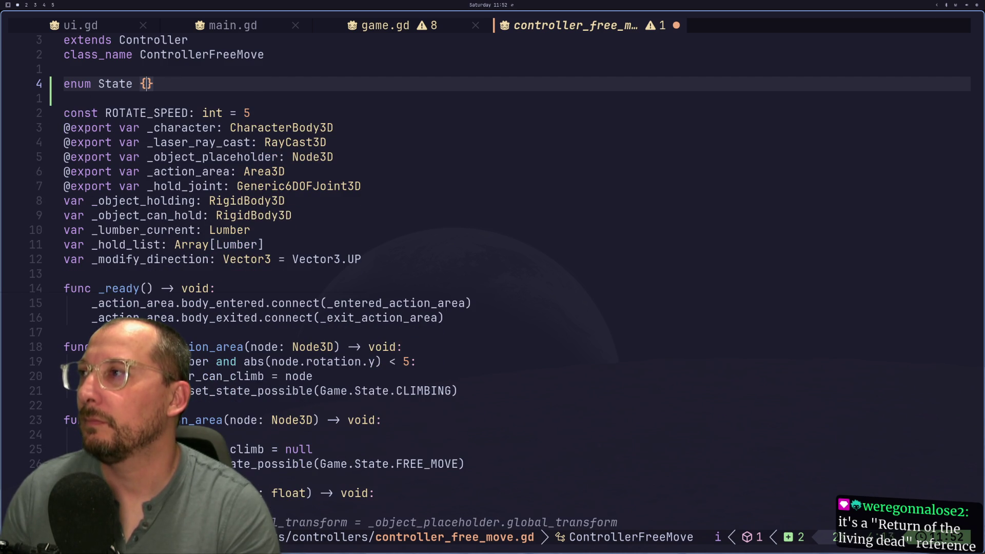
type("NONE, ")
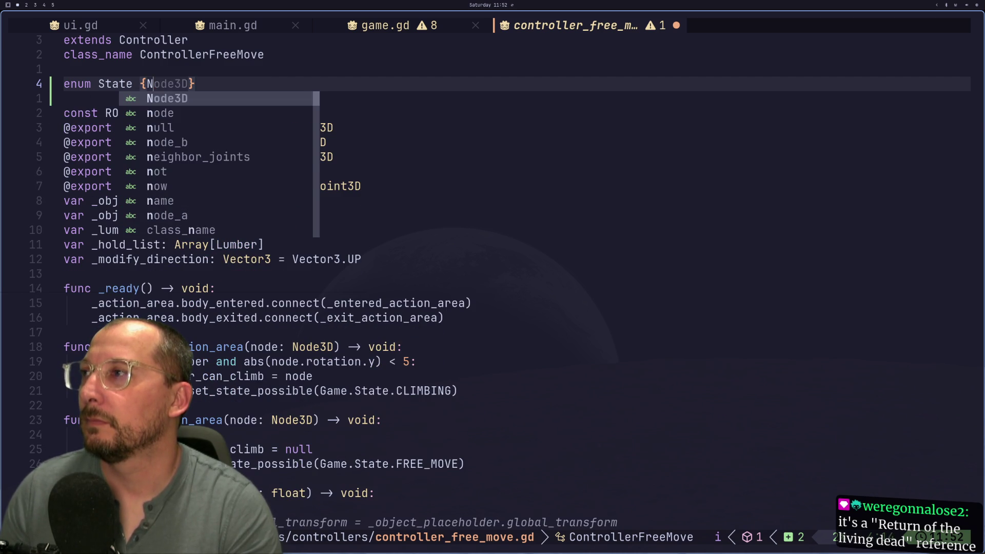
type("HOLDING")
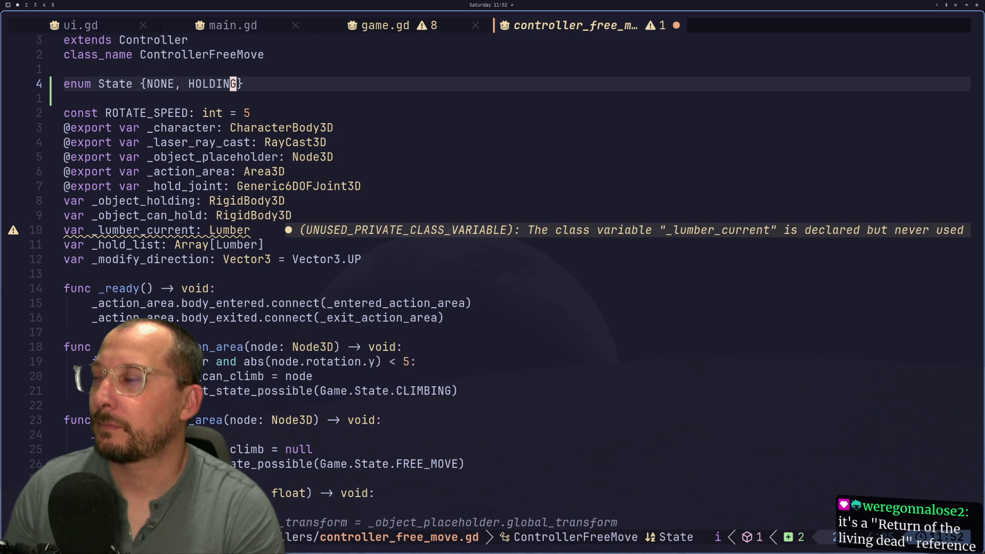
type(":w")
key("Return")
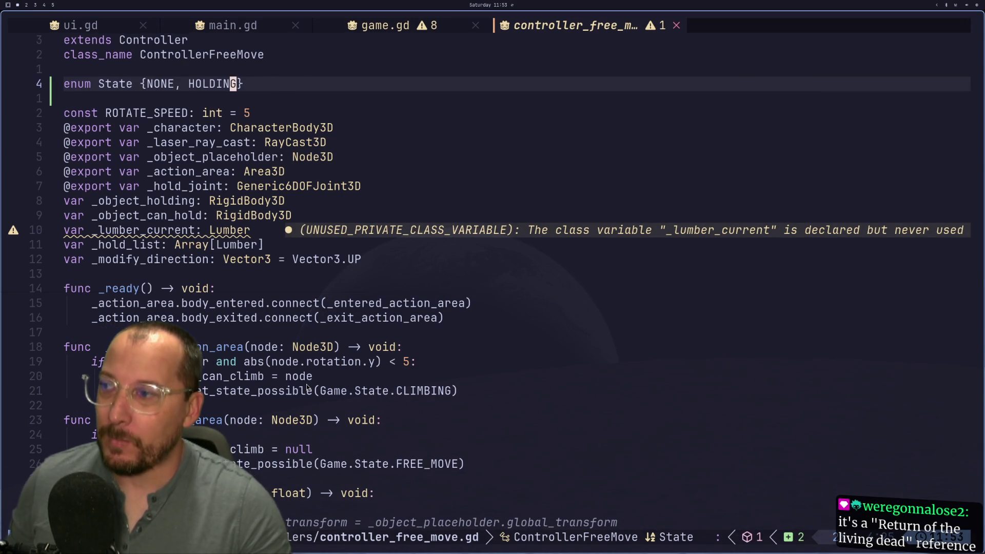
scroll(308, 388, "down", 1)
left_click(390, 220)
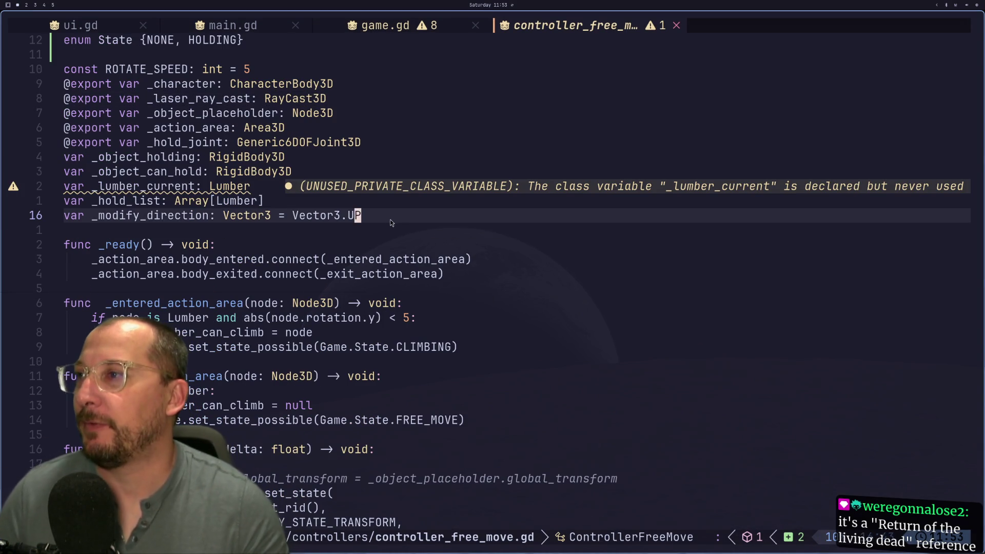
Declare 'var _state: State' below _modify_direction and save the script.
type("ovar")
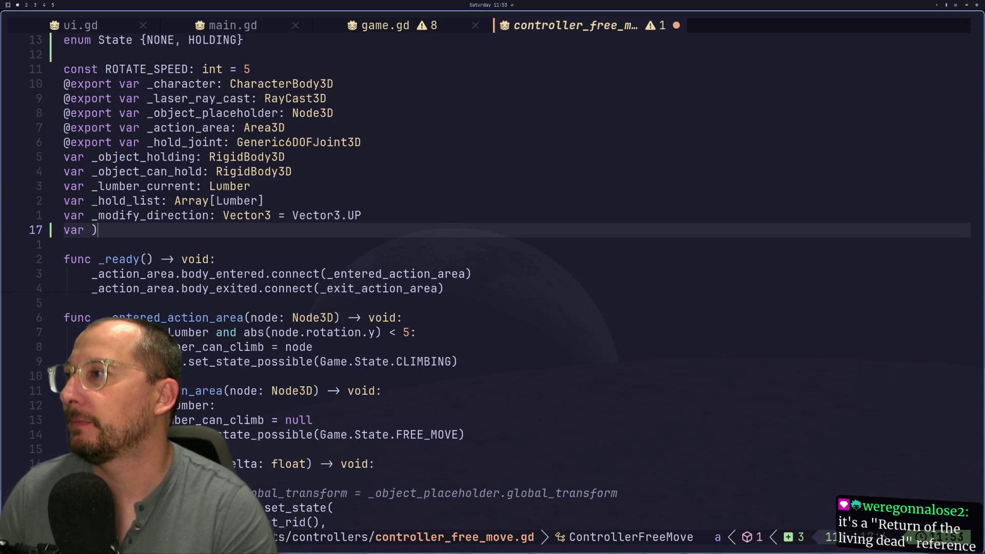
key("BackSpace")
type("_state")
key("Escape")
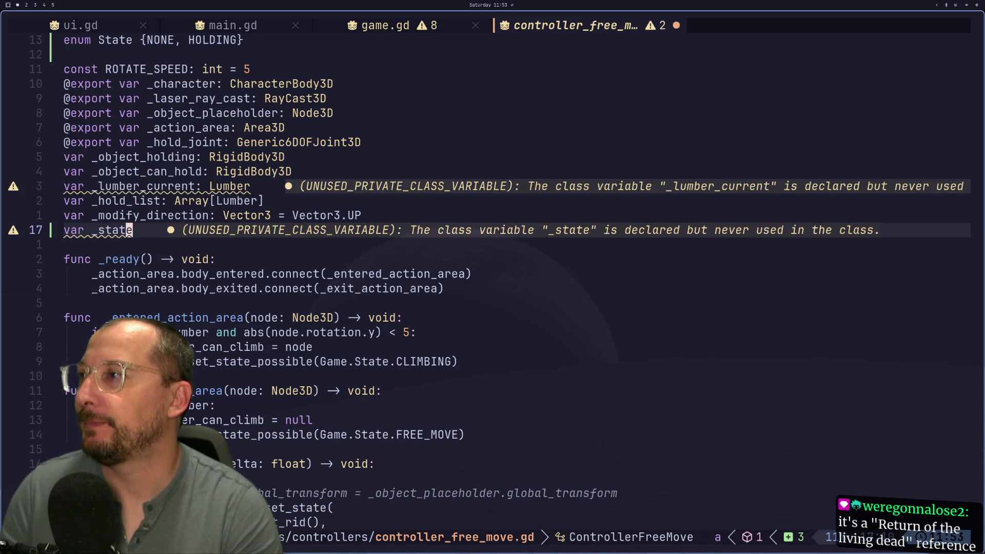
type("A: ")
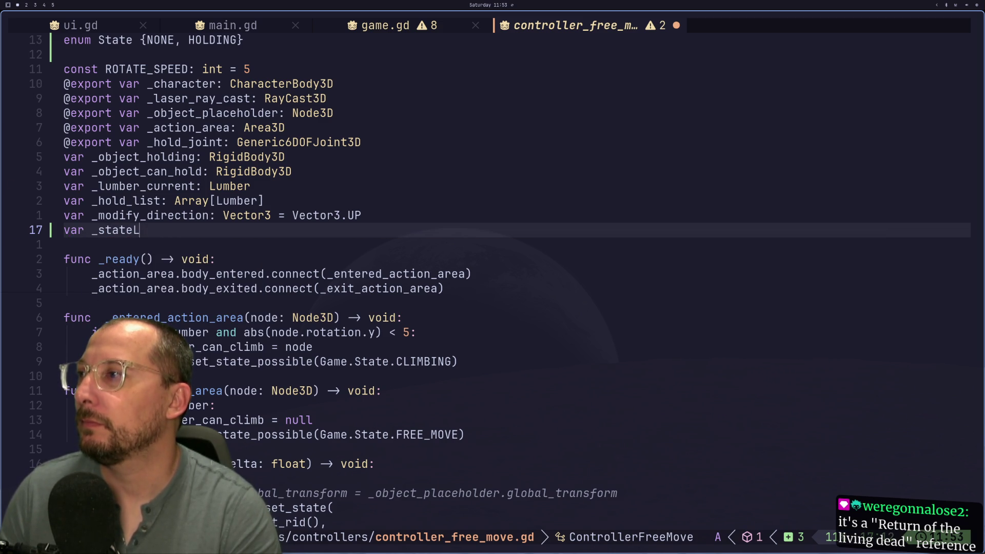
type("State")
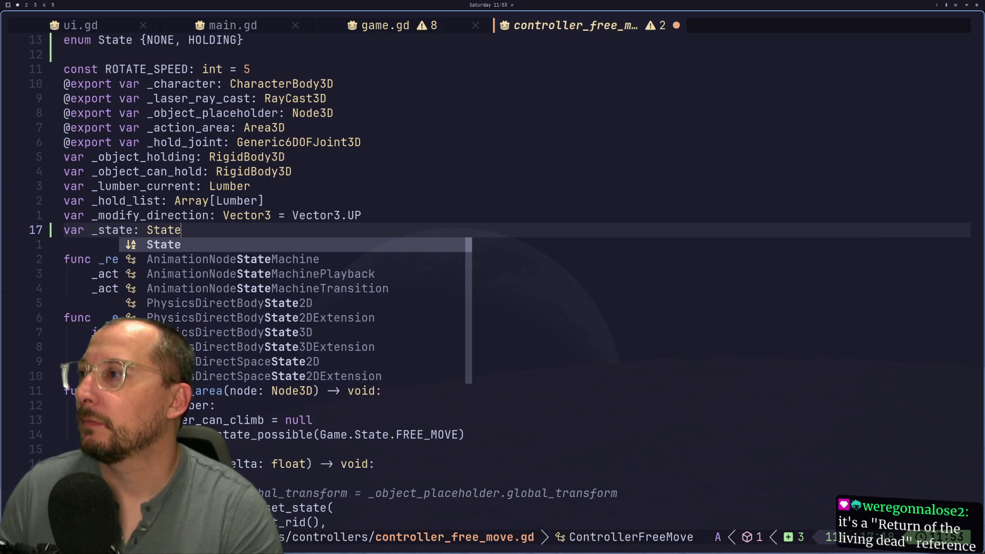
key("Escape")
key("a")
key("Escape")
type(":w")
key("Return")
Below _ready, start a function 'func _set_state(value: State) -> void:'.
key("j")
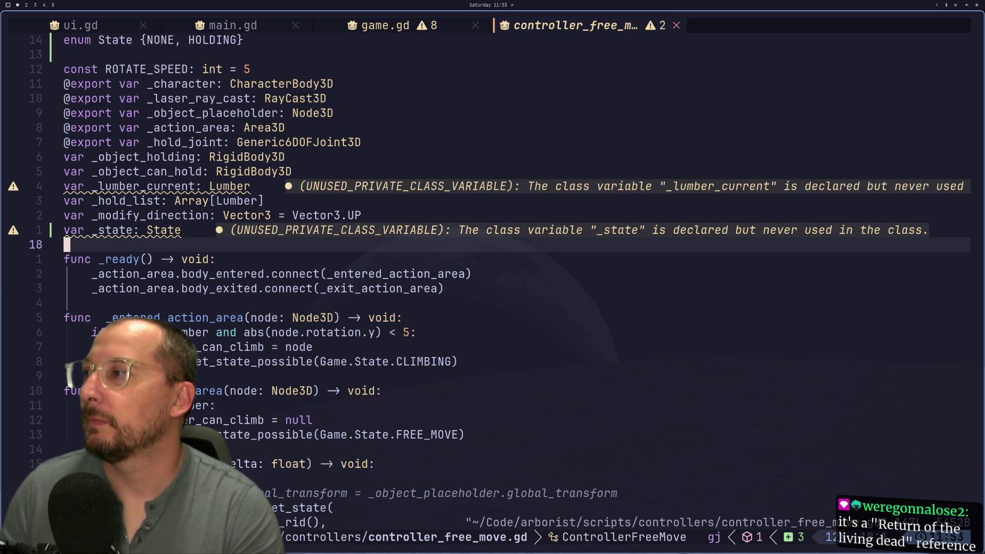
key("j")
key("j")
key("j")
key("j")
key("k")
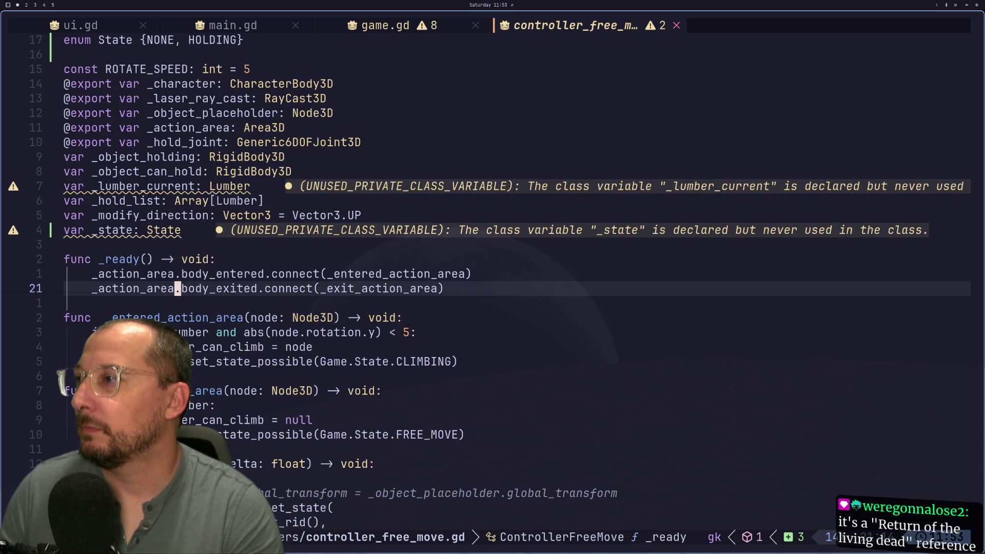
key("o")
key("Return")
type("func _set_st")
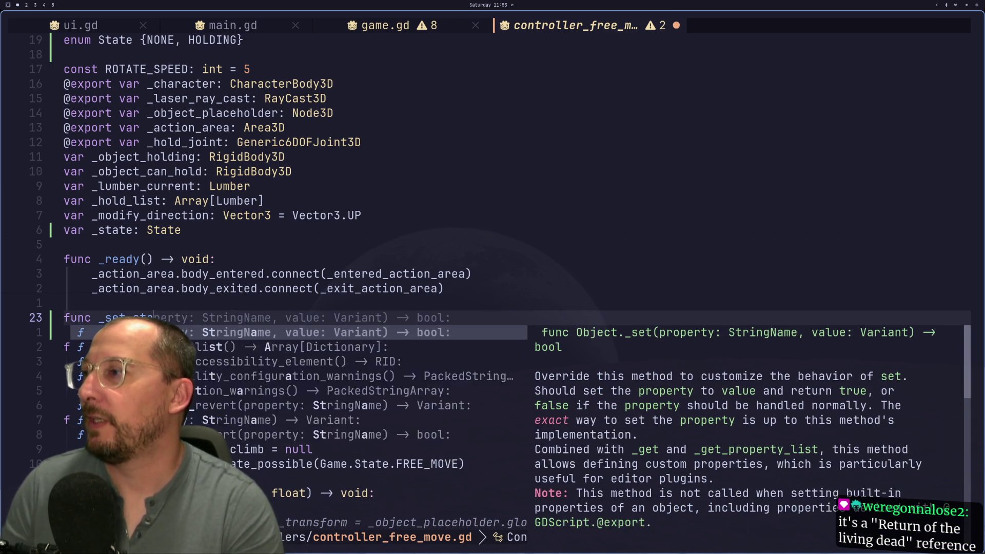
type("ate(sta")
key("BackSpace")
key("BackSpace")
key("BackSpace")
type("new")
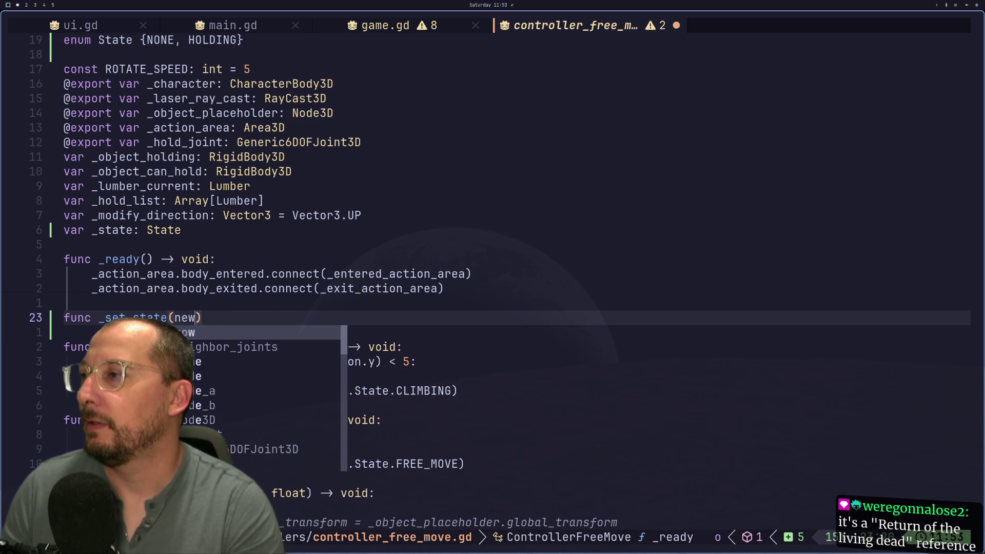
key("BackSpace")
key("BackSpace")
key("BackSpace")
type("value")
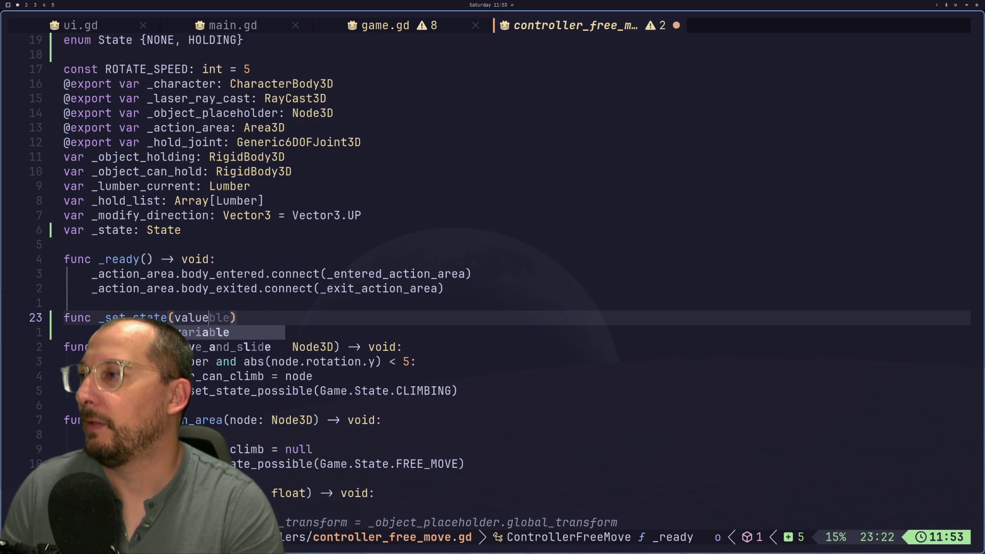
type(": State) -> void:")
Give _set_state the body '_state = value', save, and begin 'match _state:'.
key("Return")
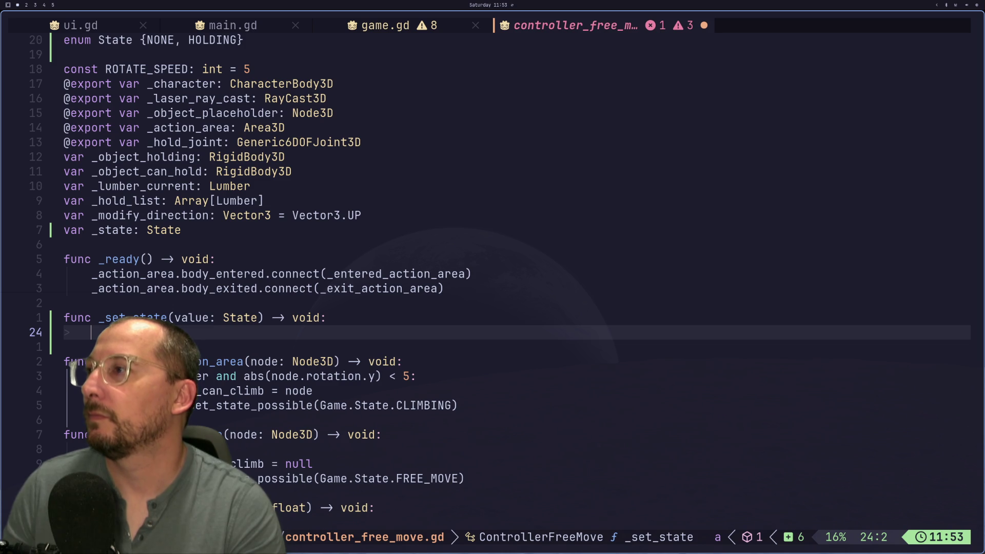
type("_state = ")
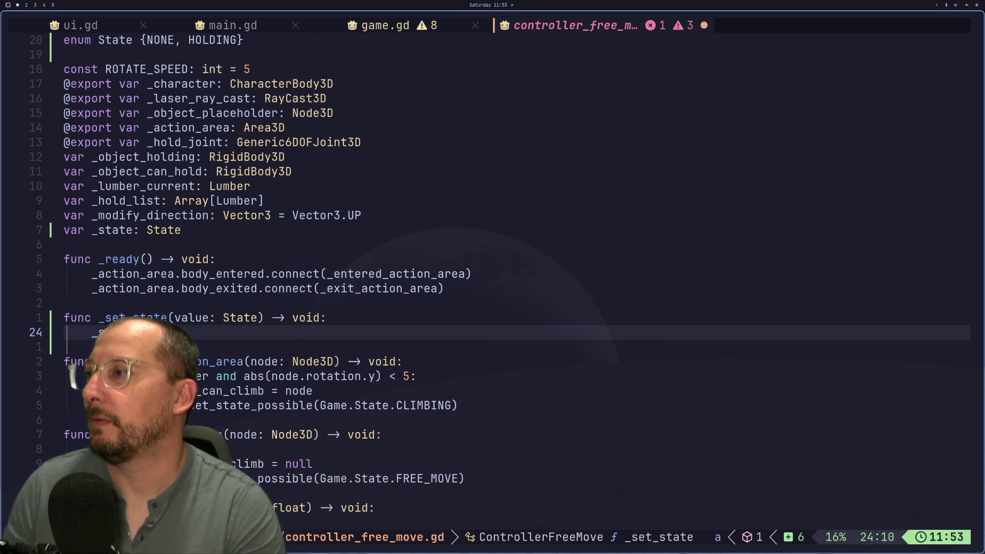
type("value:")
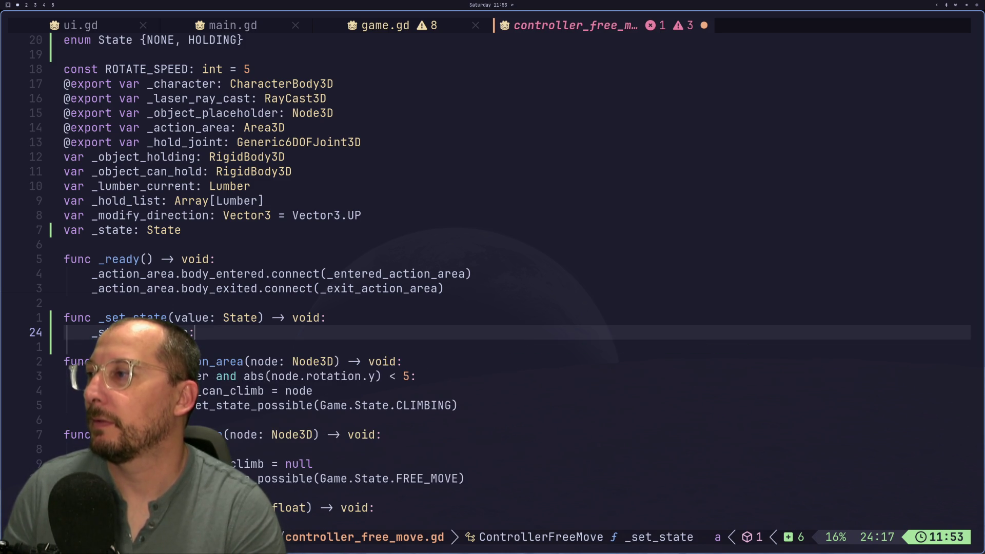
key("Escape")
type(":w")
key("Return")
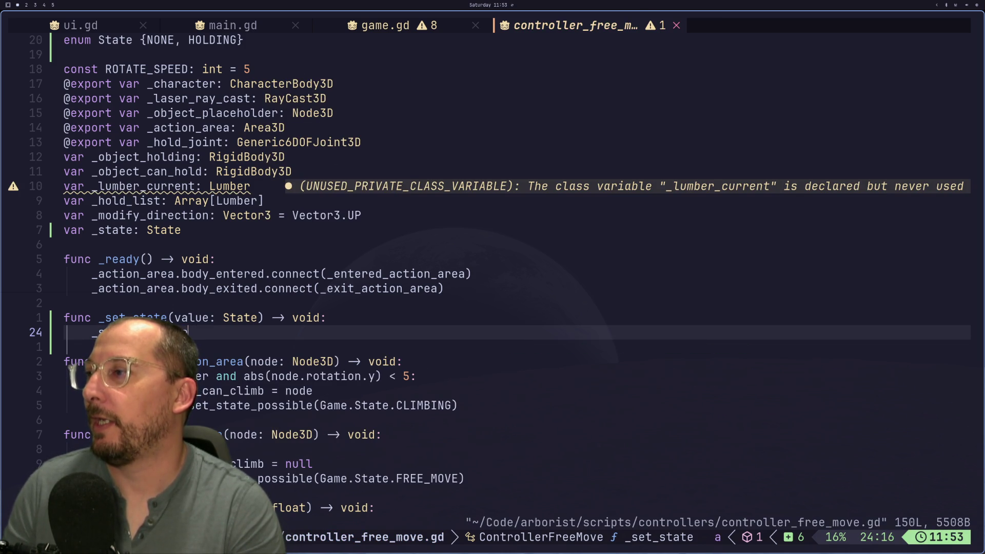
type("omatch _state")
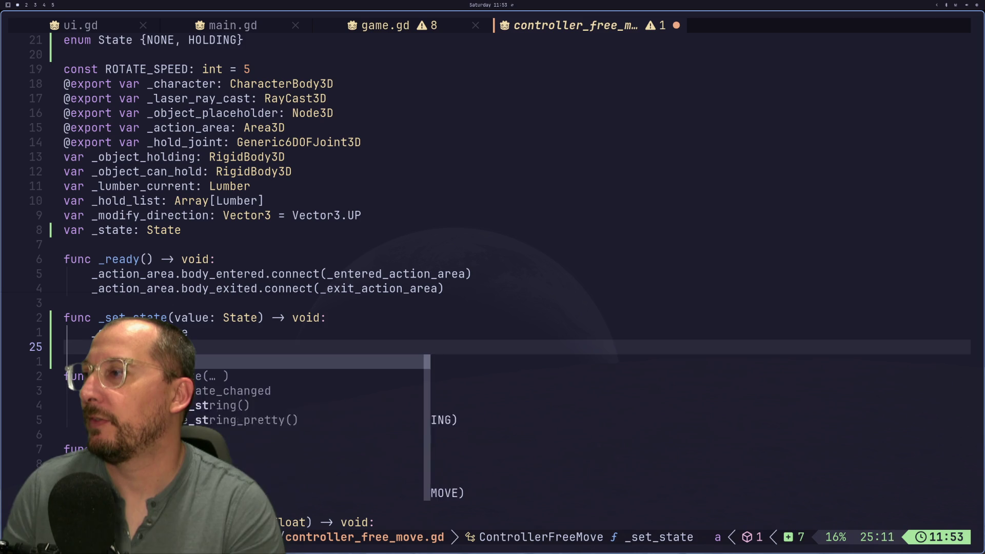
type(":")
key("Return")
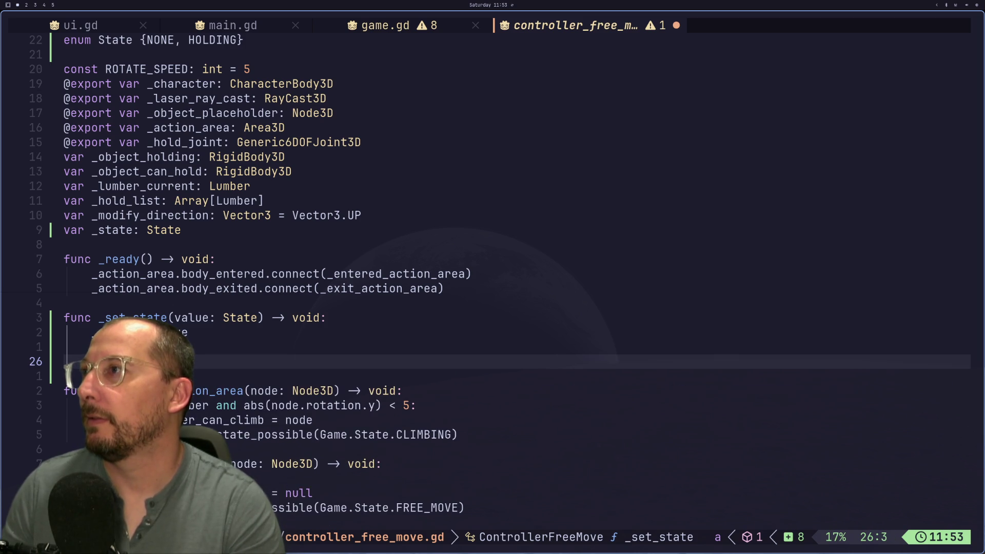
Add match branches 'State.NONE: pass' and 'State.HOLDING:' and save.
type("State.NON")
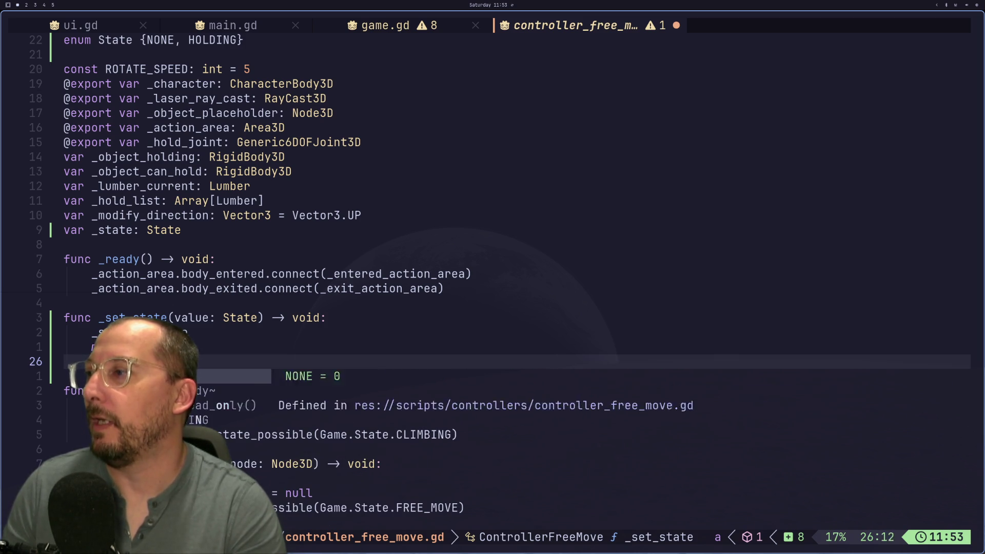
key("Return")
key("Return")
type("pass")
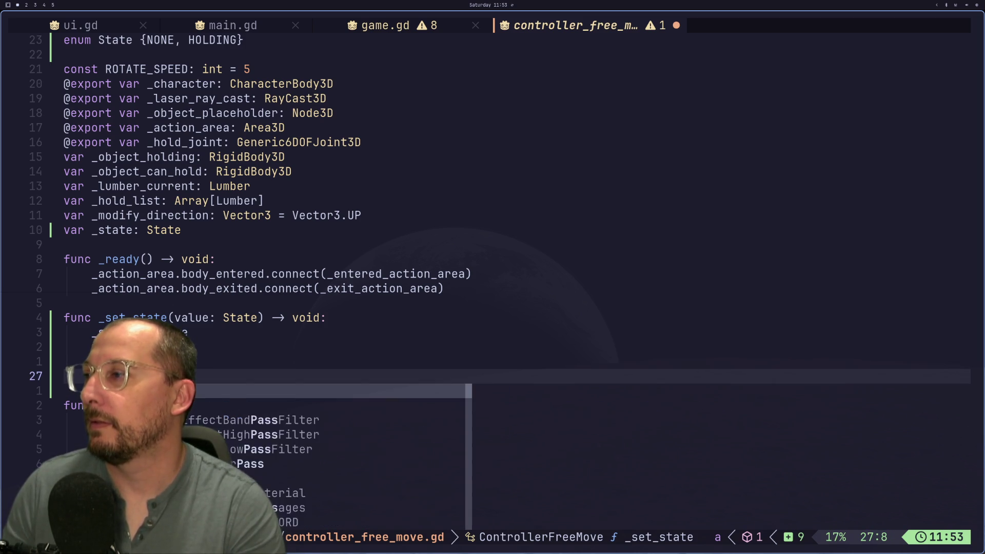
key("Return")
type("_tate.")
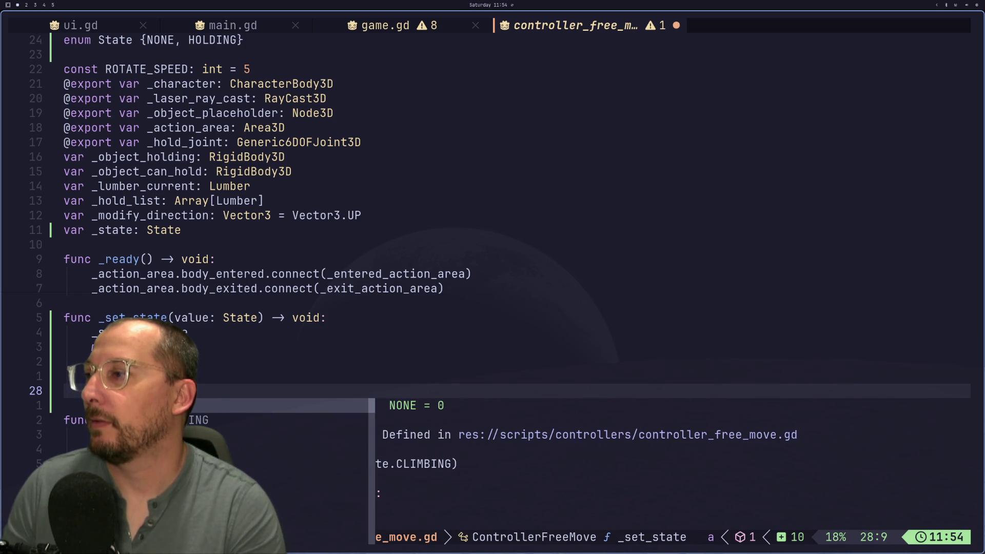
key("Down")
type(":")
key("Return")
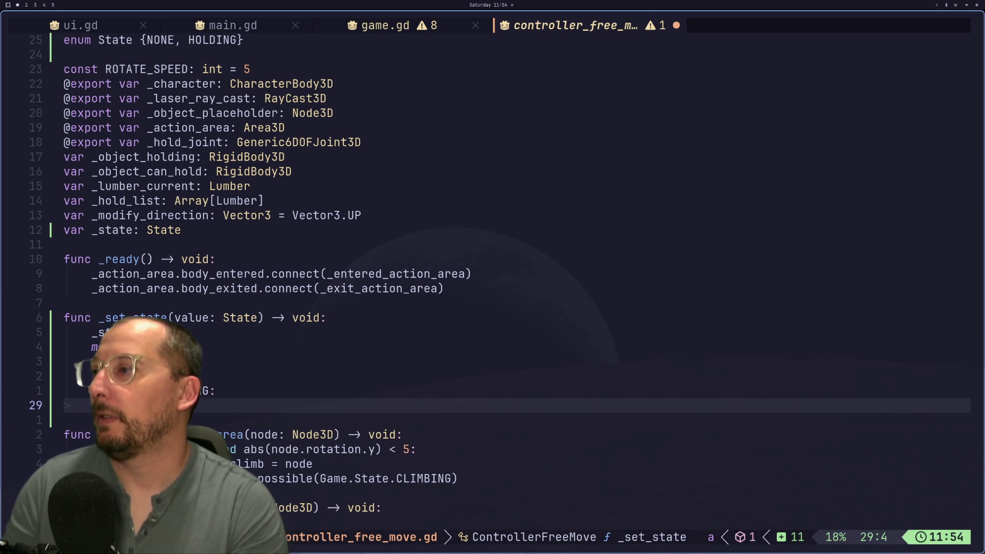
key("Escape")
type(":w")
key("Return")
In the HOLDING branch, call Main.ui.set_context with 'Press left or right mouse button to rotate.'.
key("o")
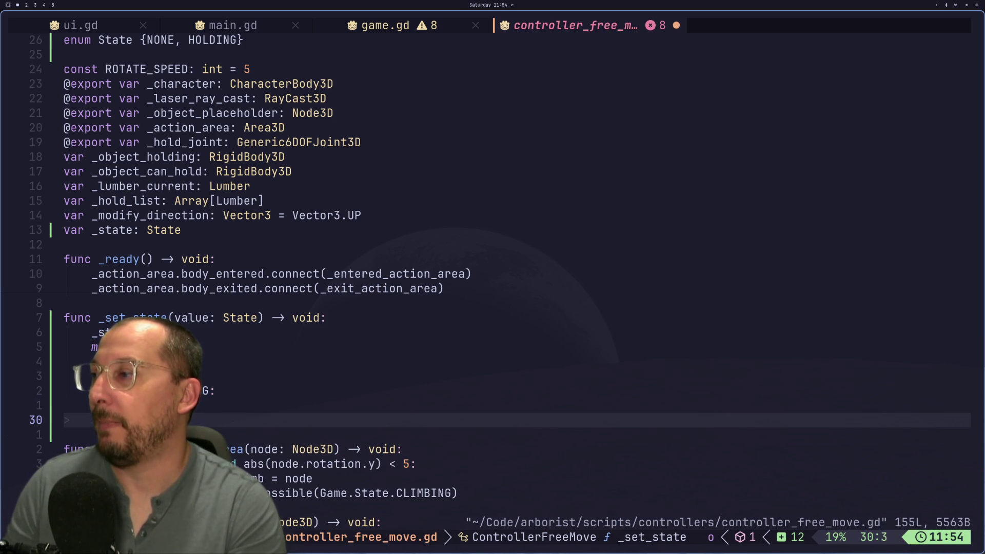
key("BackSpace")
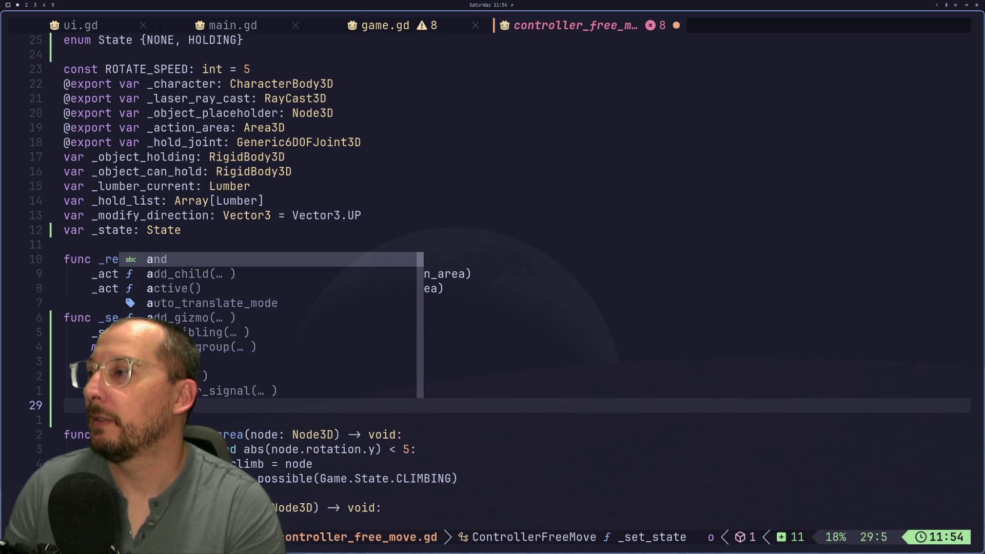
type("Main.")
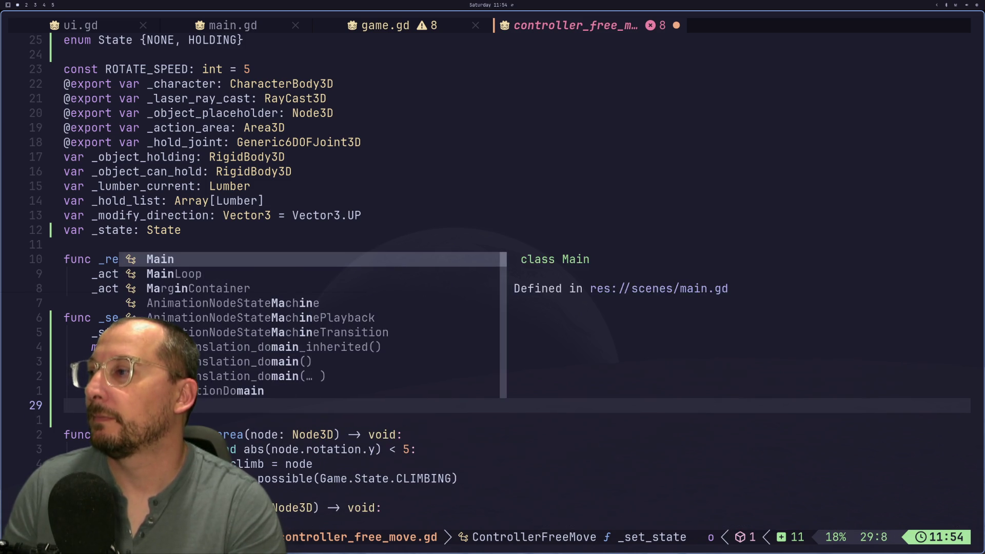
type("ui")
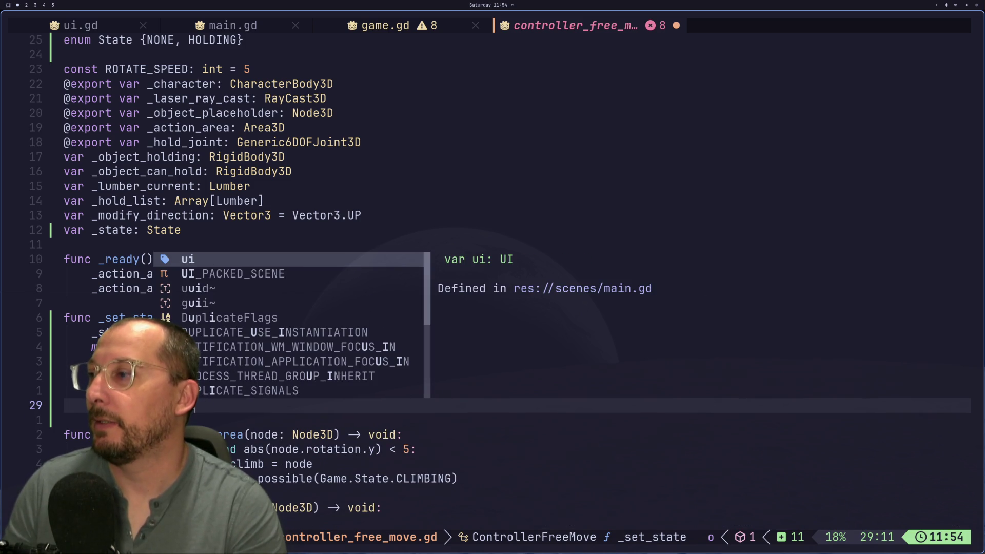
type(".se")
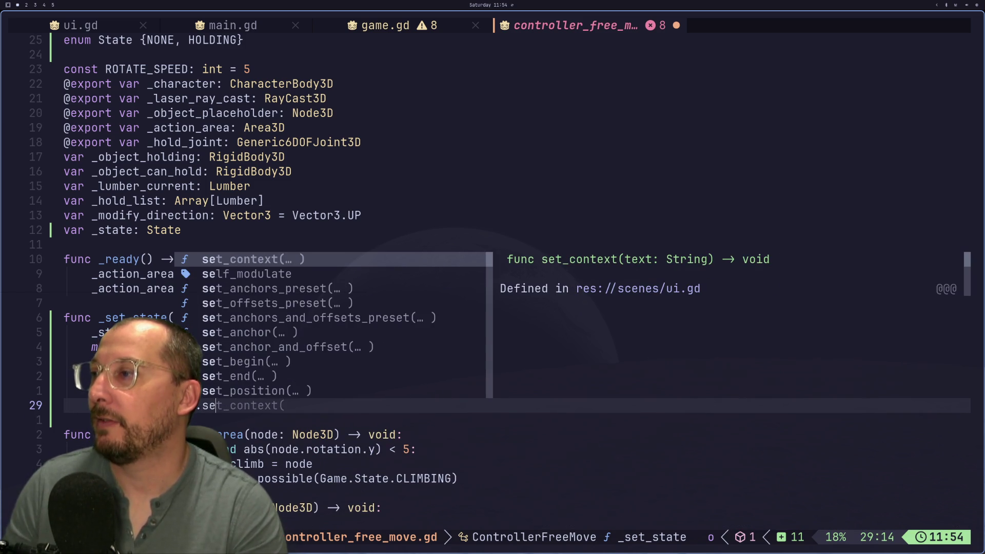
key("Return")
type("\"\"")
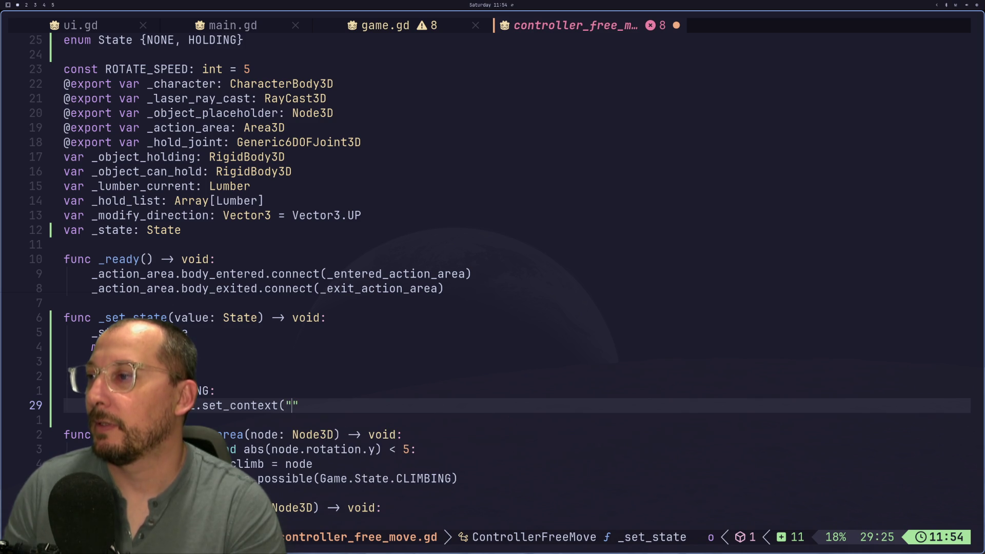
key("BackSpace")
key("BackSpace")
key("BackSpace")
type("(\"")
type("When ")
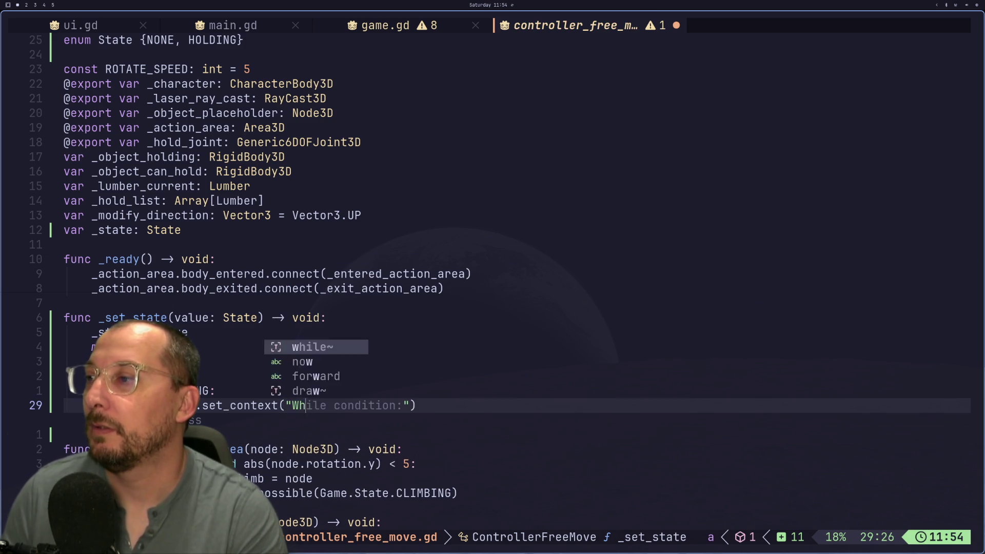
type("hol")
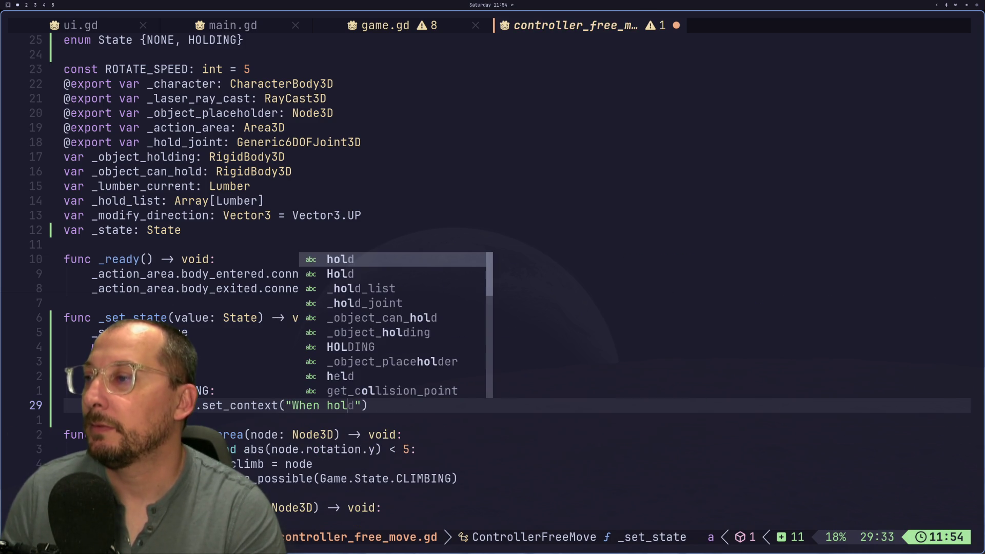
key("BackSpace")
key("BackSpace")
key("BackSpace")
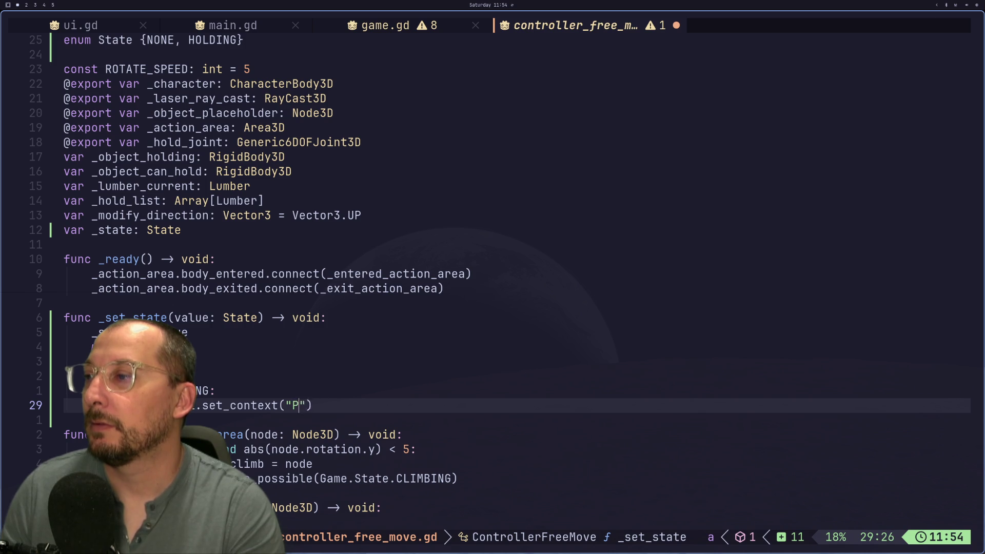
type("Pres")
type("s left or ")
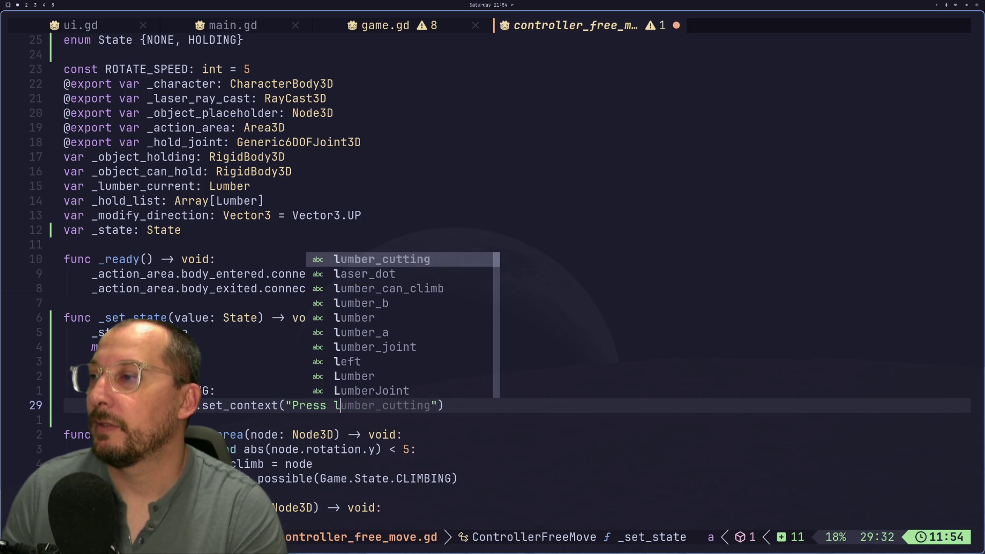
type("right mouse b")
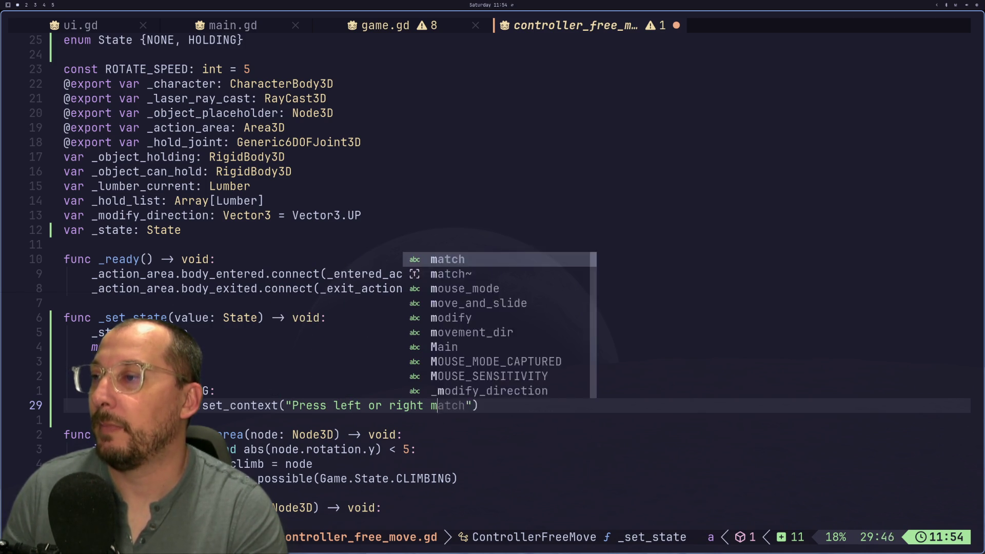
type("utton to rot")
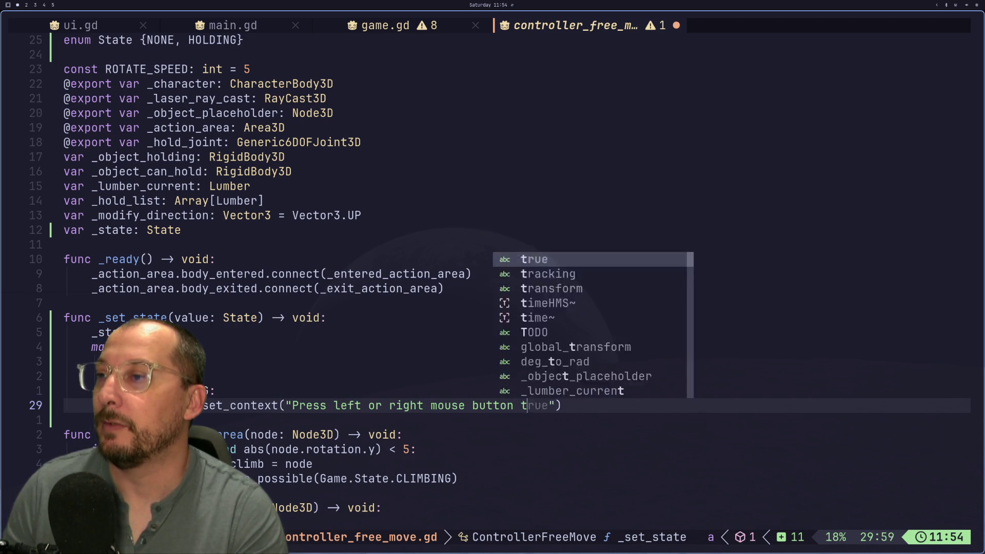
type("ate. C")
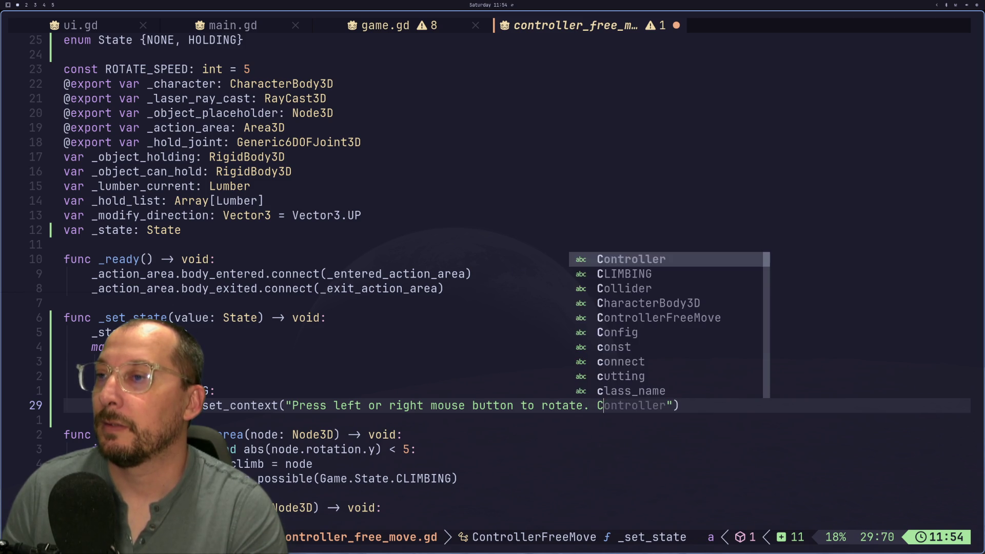
Append 'Press "CTRL" to change rotation angle.' to the hint and save.
key("Right")
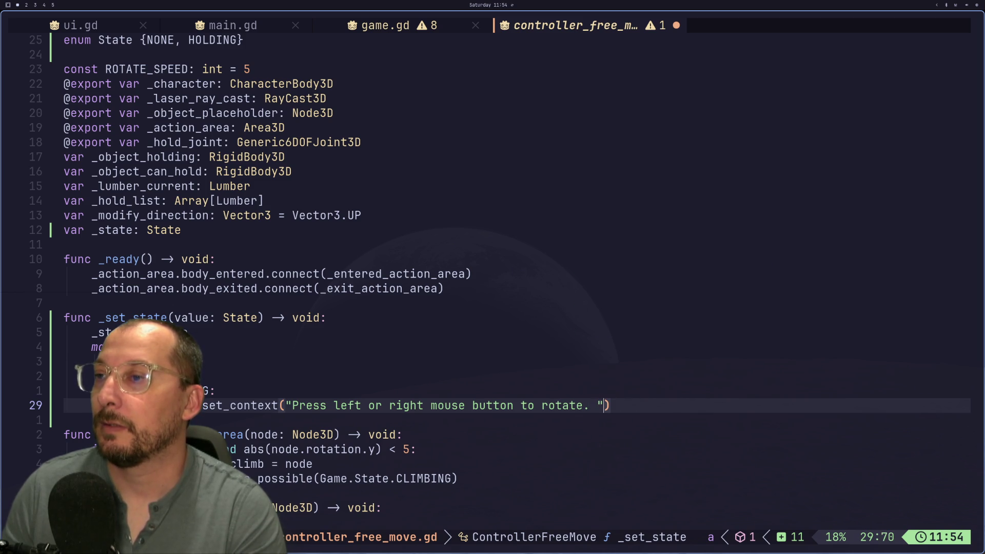
key("Left")
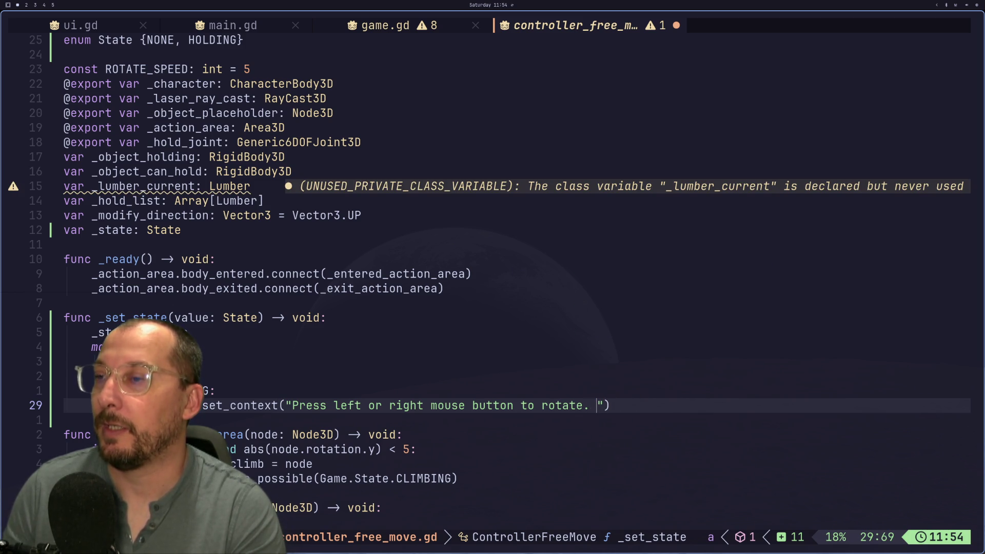
type("\\\"")
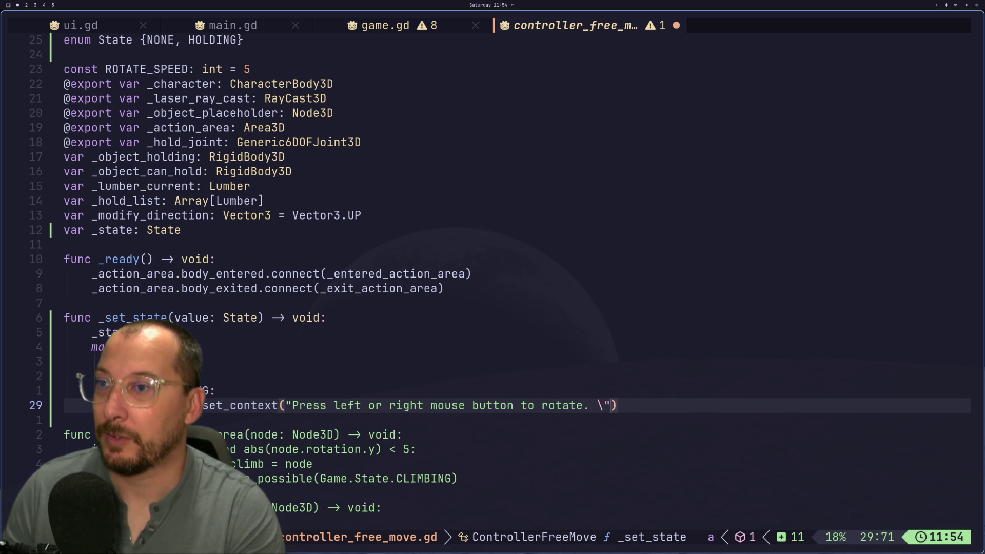
type("C")
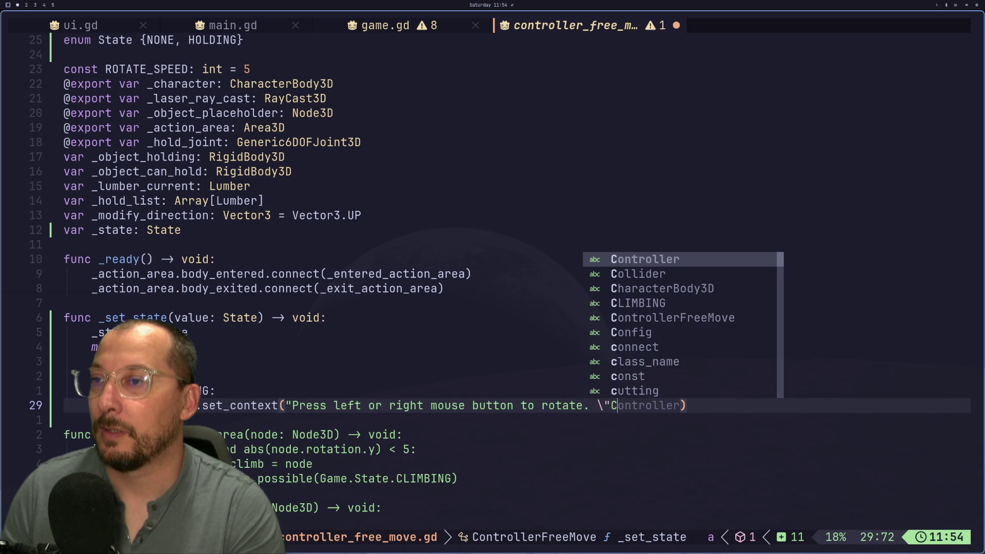
type("TRL")
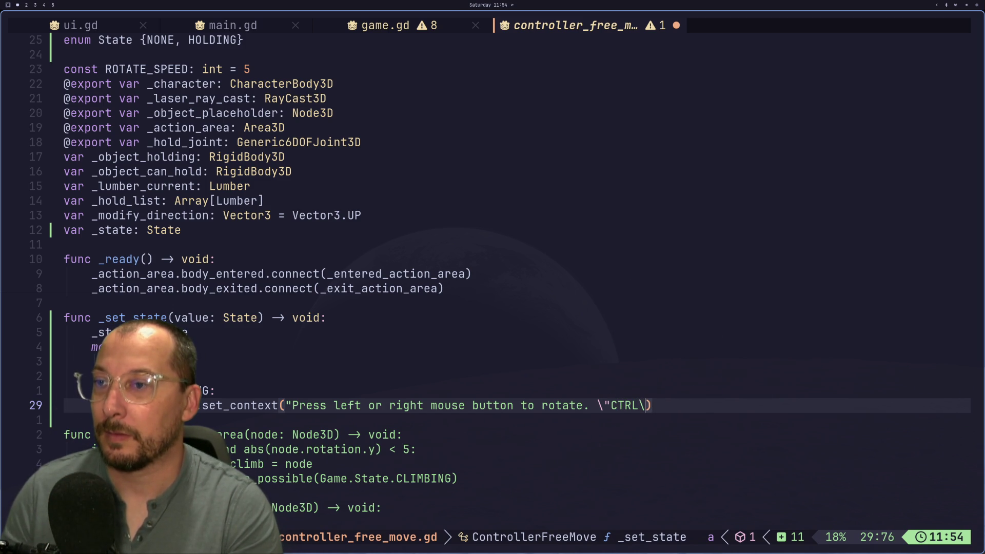
key("Escape")
type("h")
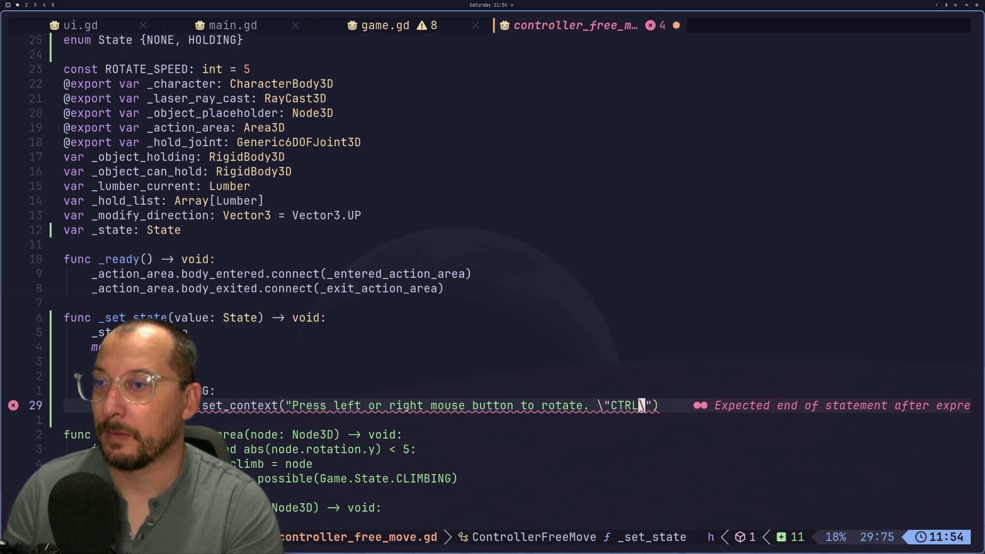
type("iPress")
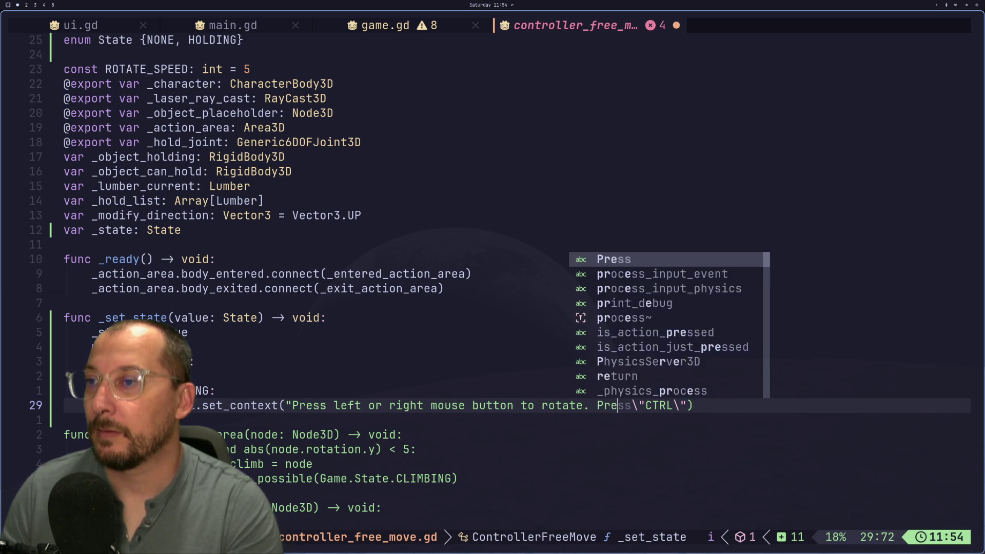
key("Escape")
key("l")
key("l")
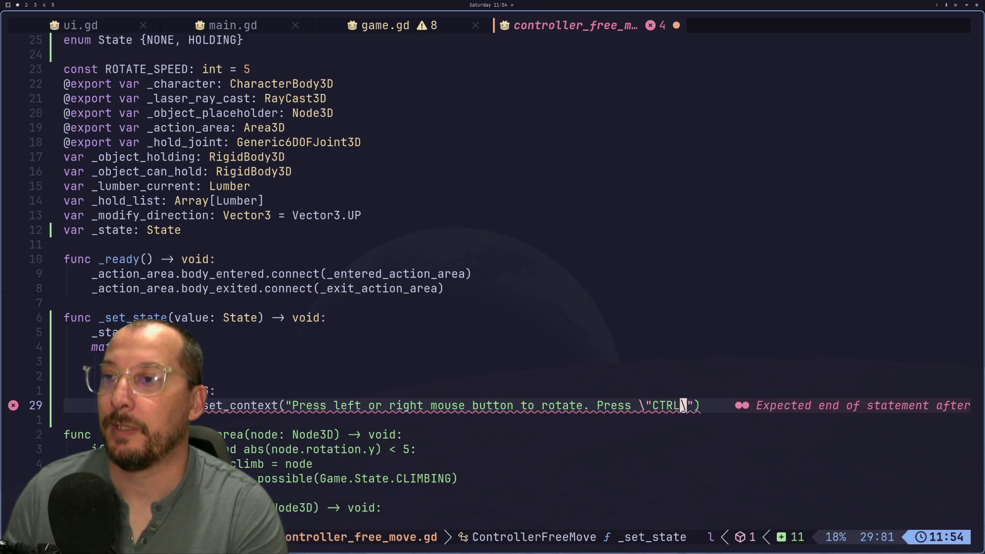
type("la")
type(" to cha")
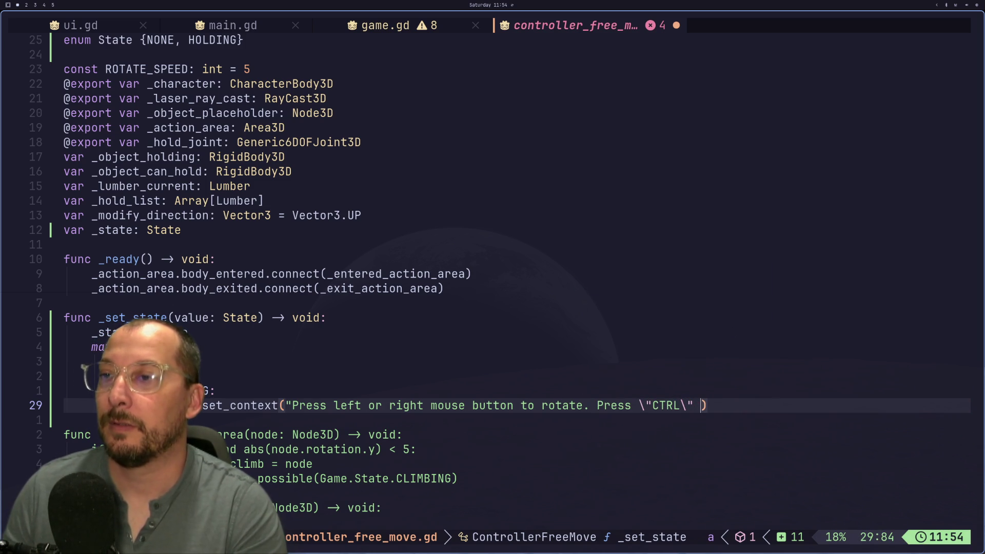
type("nge")
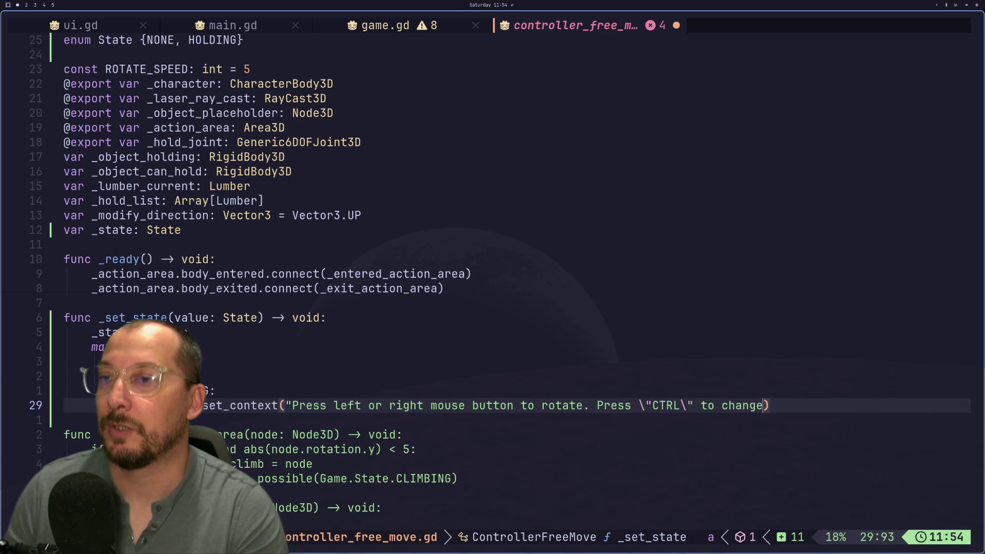
type("rotation ")
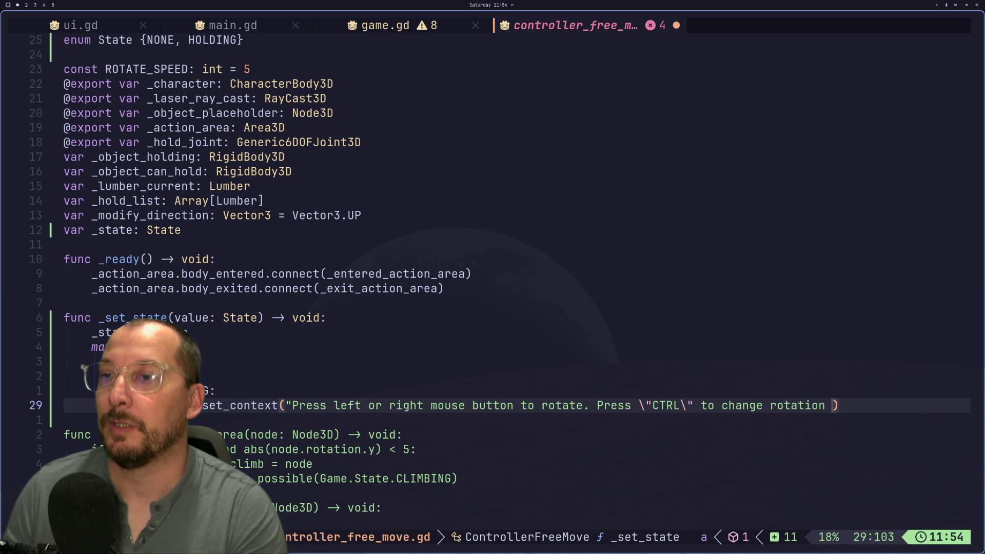
type("ngle.")
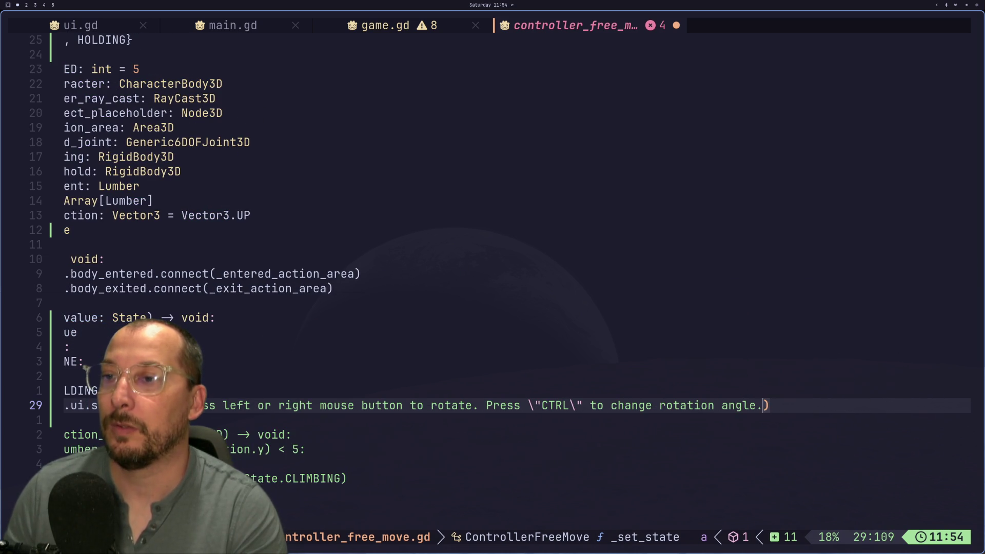
key("Escape")
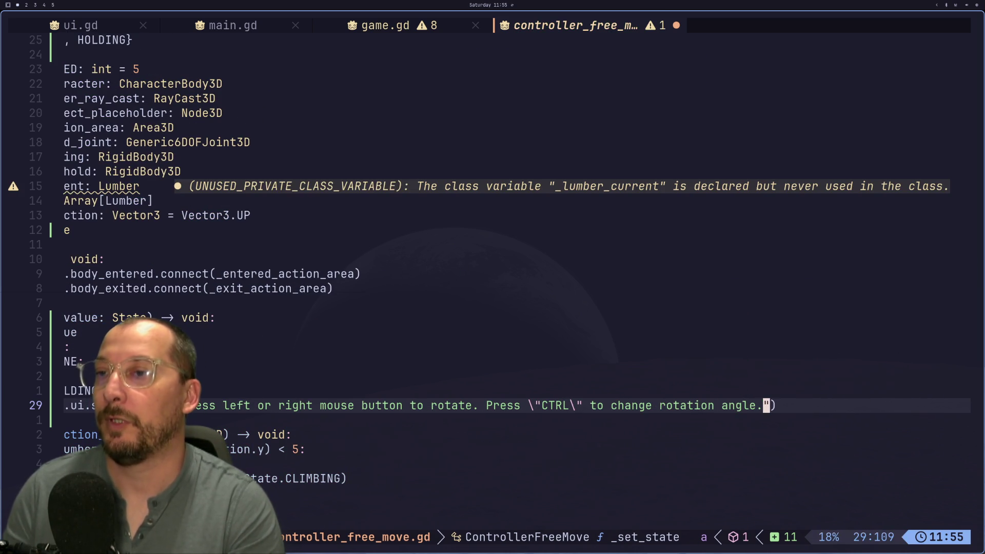
key("ctrl+s")
Undo a stray indent on the _state line, delete an unneeded leftover line, and save.
key("j")
key("h")
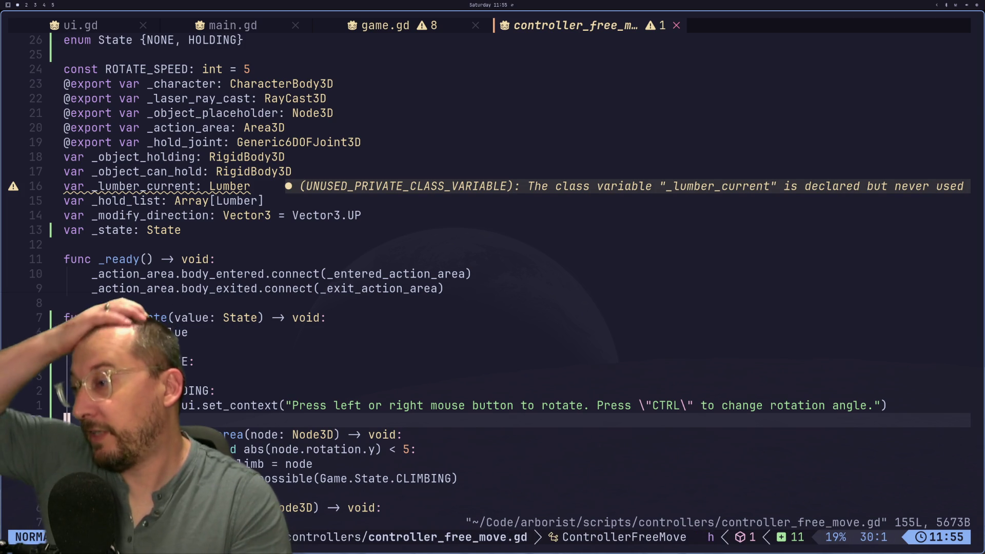
key("k")
key("k")
key("k")
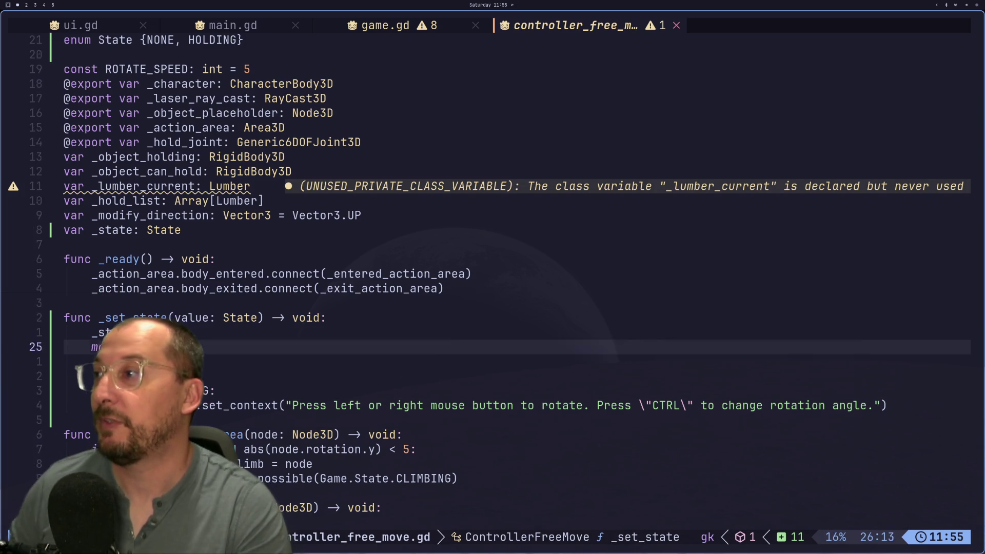
key("Escape")
key("less")
key("less")
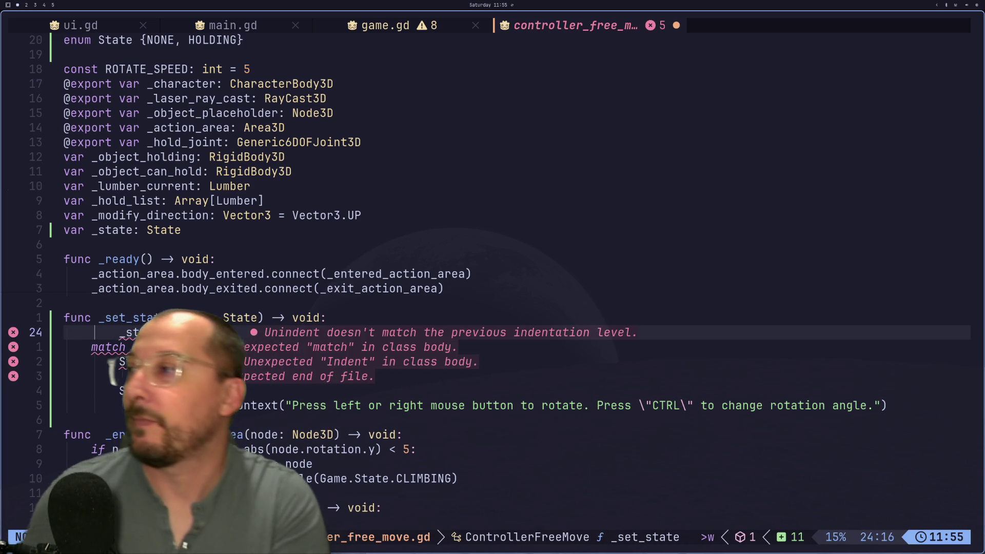
key("u")
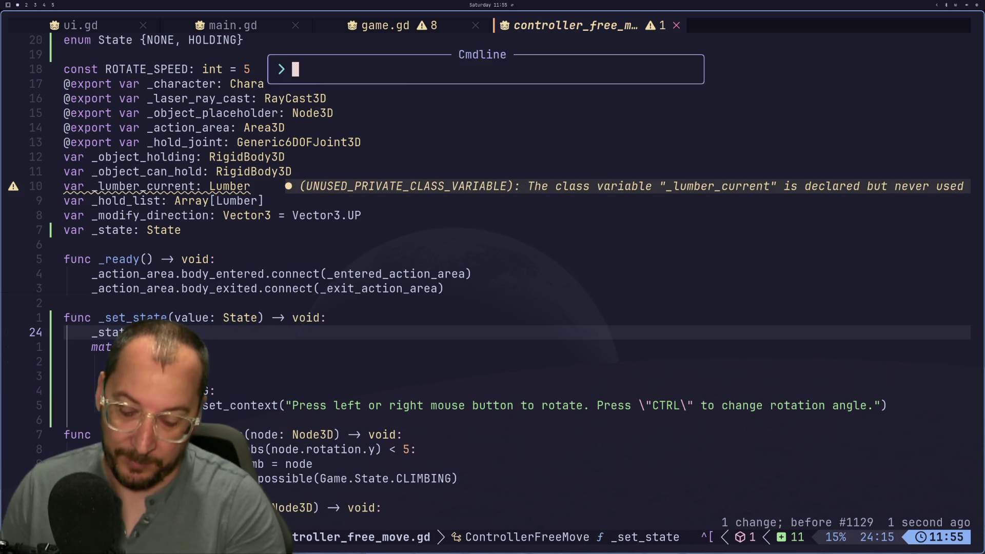
key("j")
key("j")
key("j")
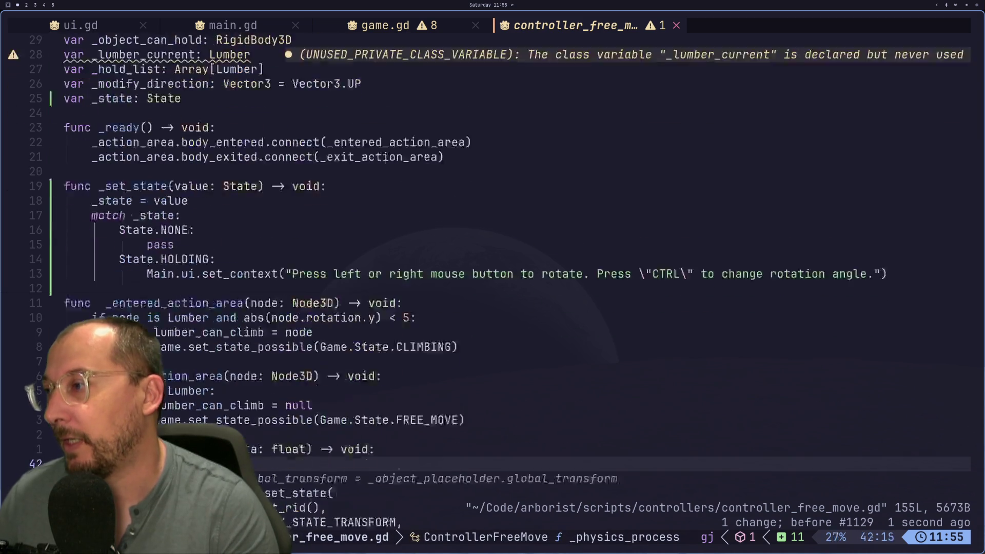
key("j")
key("j")
key("j")
key("j")
key("j")
key("j")
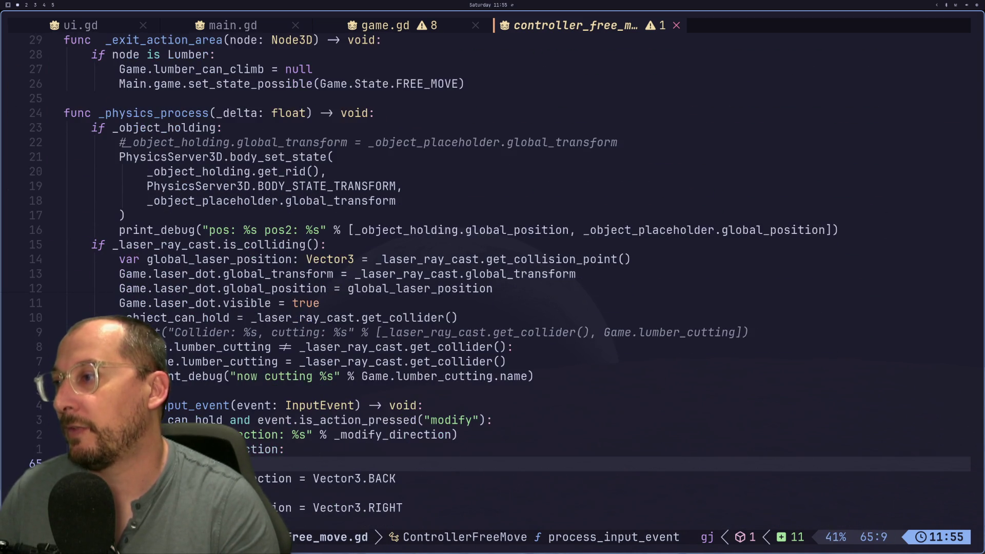
key("k")
key("k")
key("k")
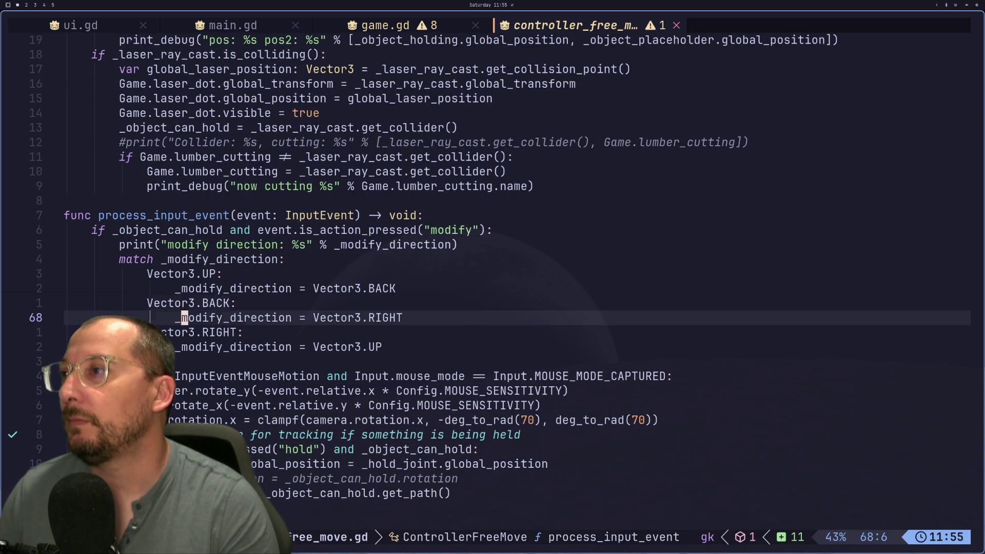
key("k")
key("k")
key("k")
key("j")
key("j")
key("j")
Delete the commented-out _hold_joint.rotation line and save the script.
key("j")
key("j")
key("j")
key("d")
key("d")
type(":w")
key("Return")
key("j")
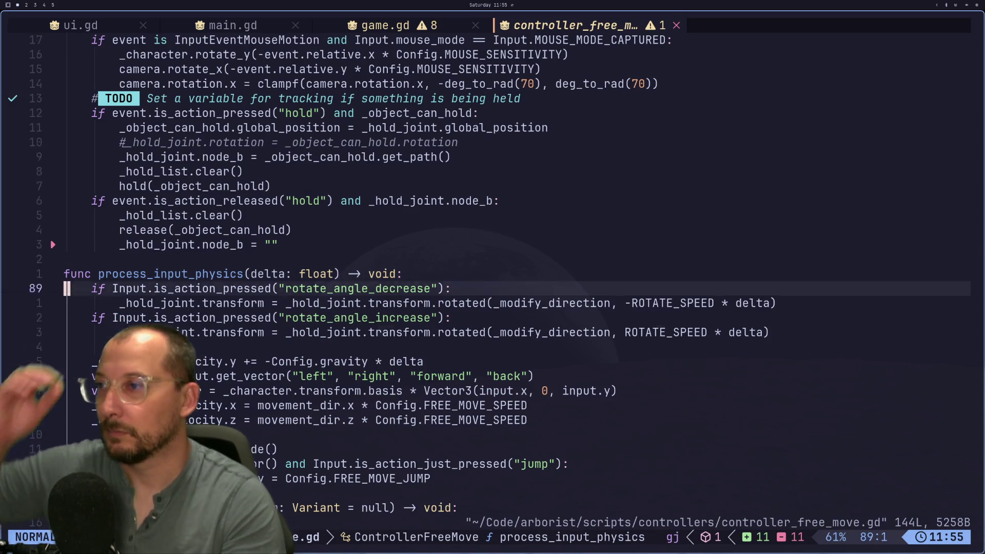
key("j")
key("j")
key("j")
key("k")
key("k")
key("k")
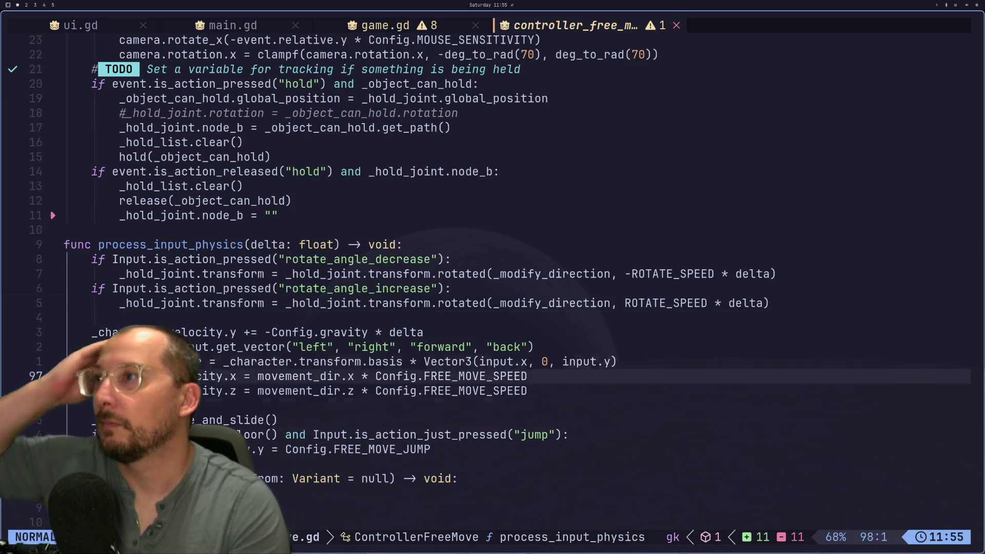
key("k")
key("k")
key("k")
key("j")
key("j")
key("j")
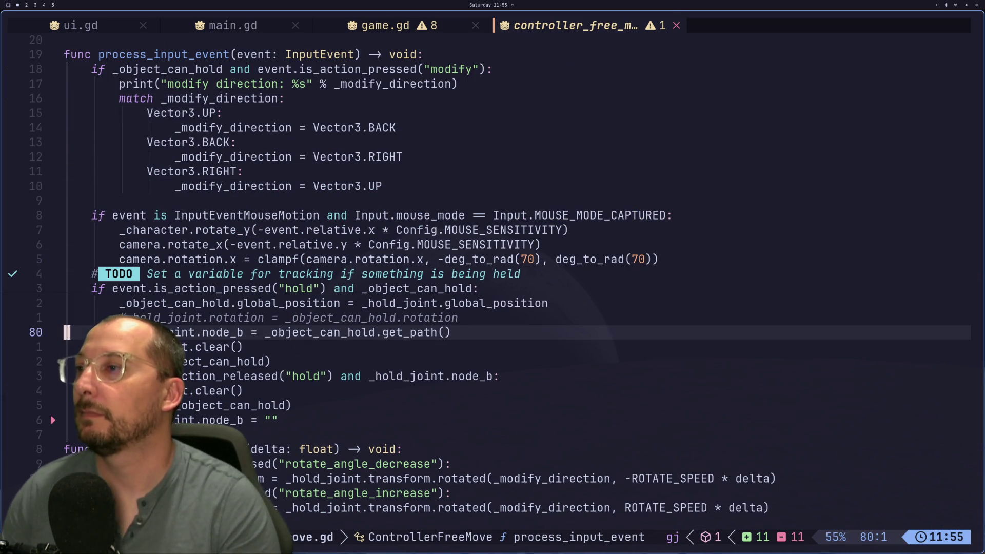
key("d")
key("d")
type(":w")
key("Return")
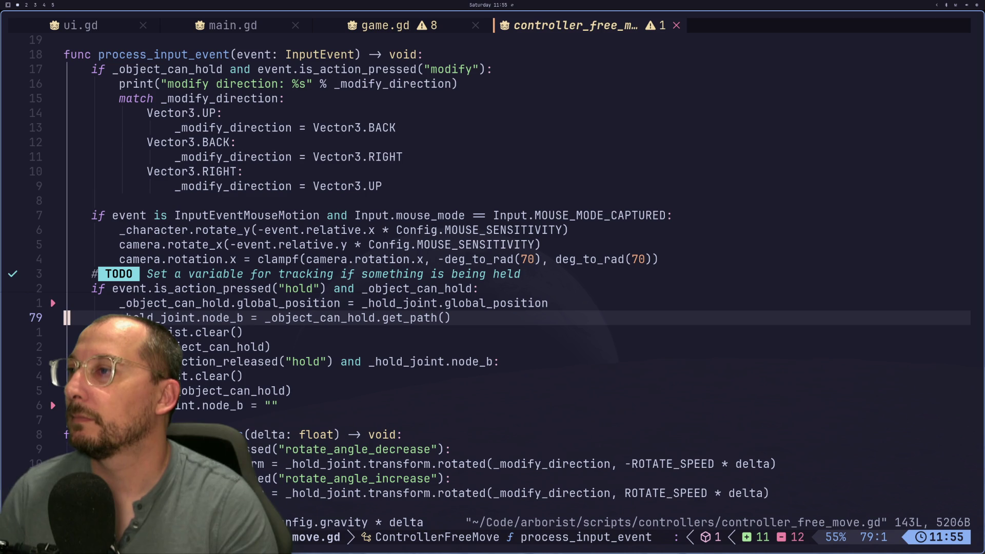
key("Escape")
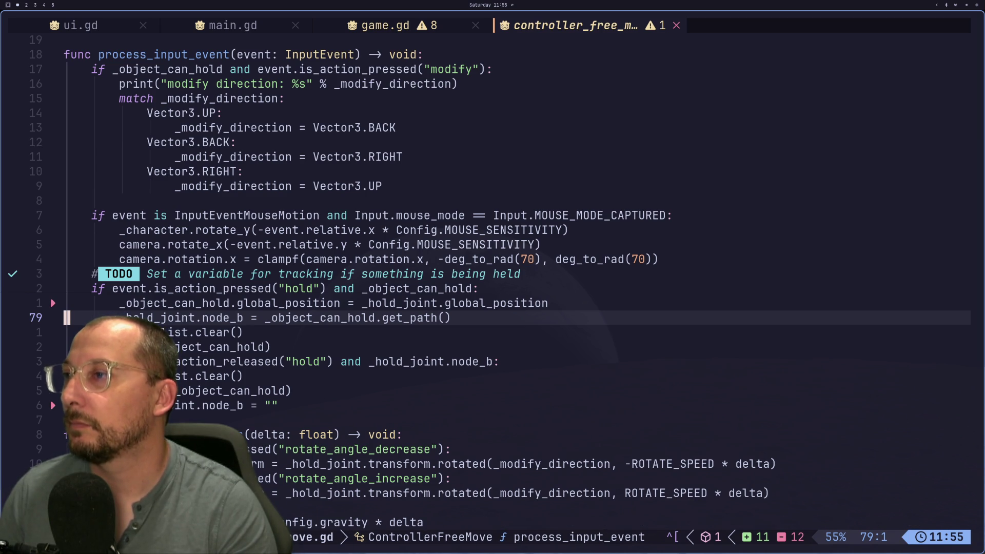
Begin a _set_state(State.HOLDING) call in process_input_event's hold-press branch.
key("k")
key("k")
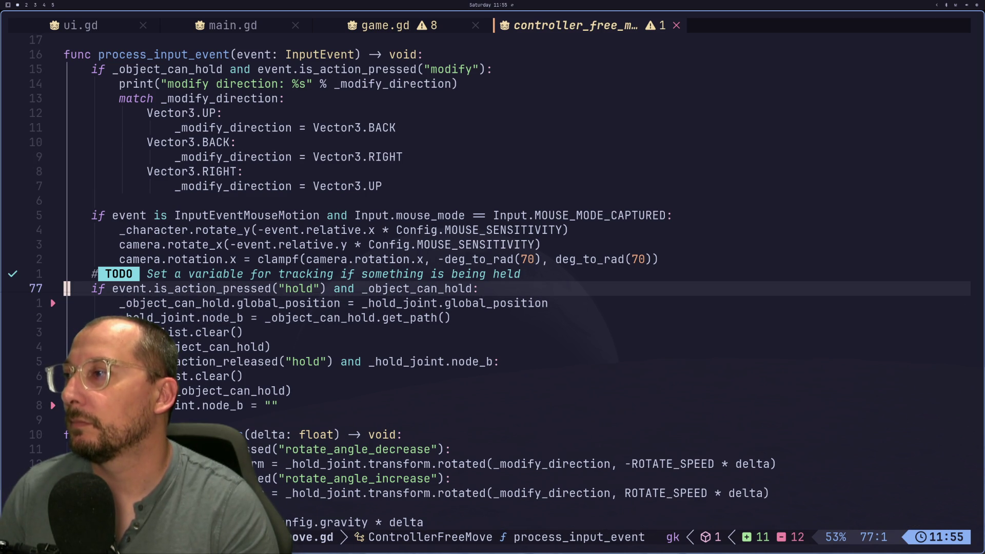
key("l")
key("l")
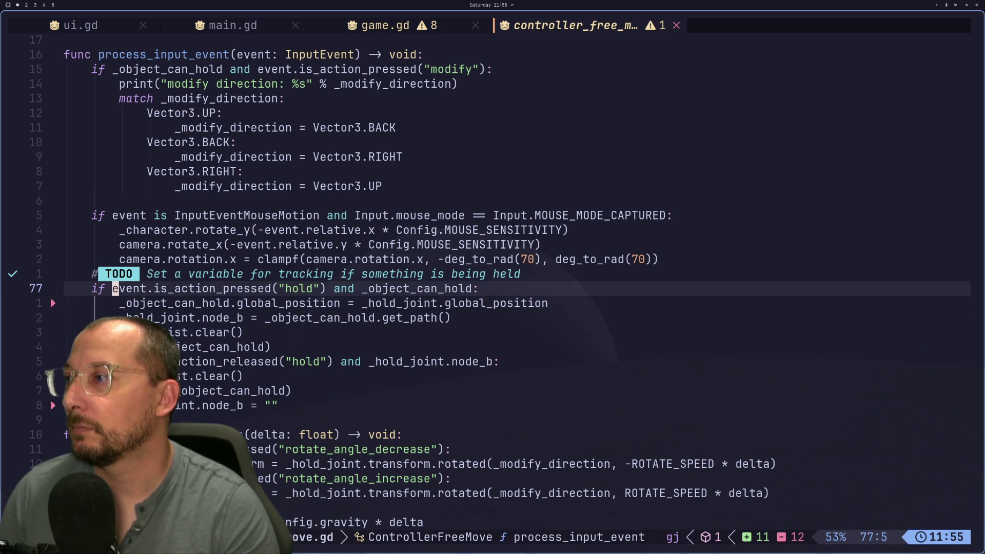
type("o_set_state(")
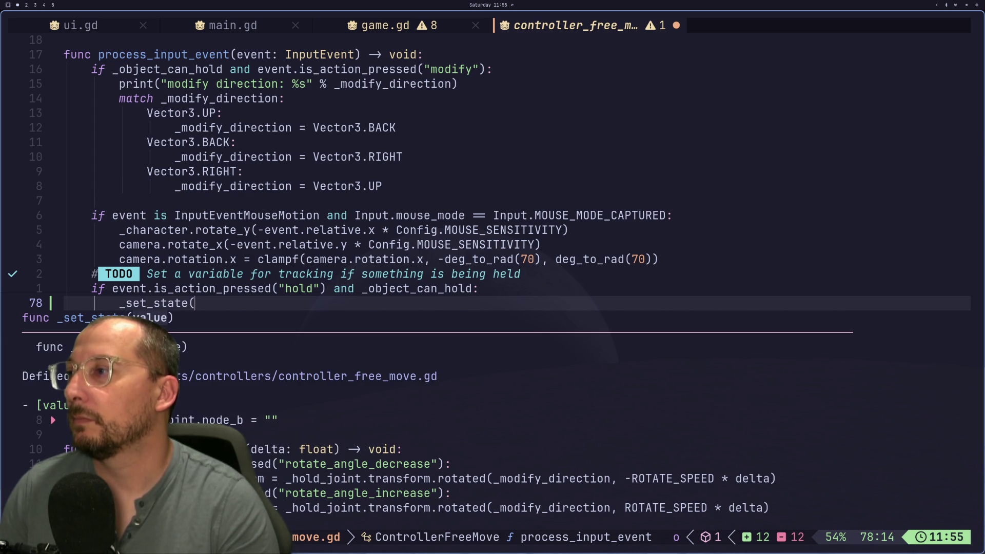
type("State.")
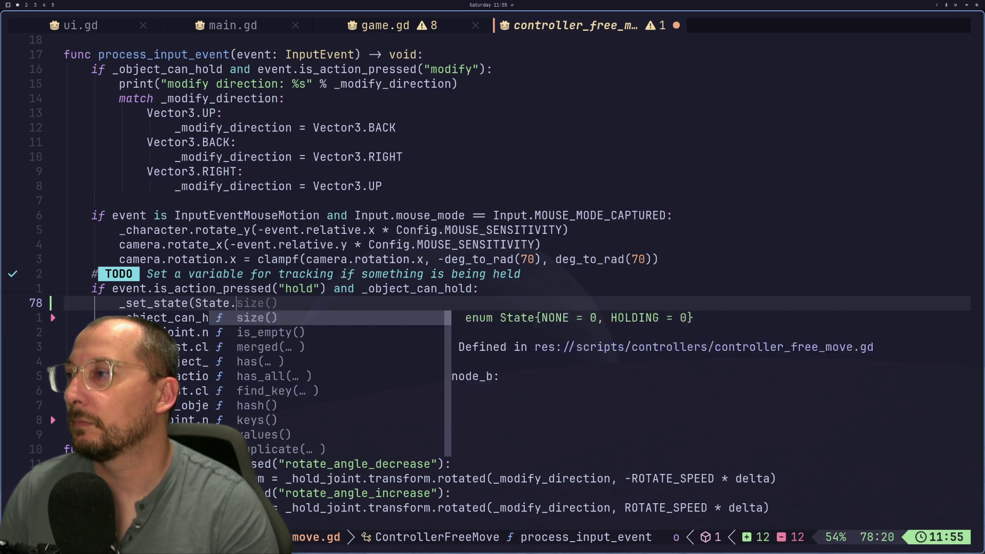
type("HOL")
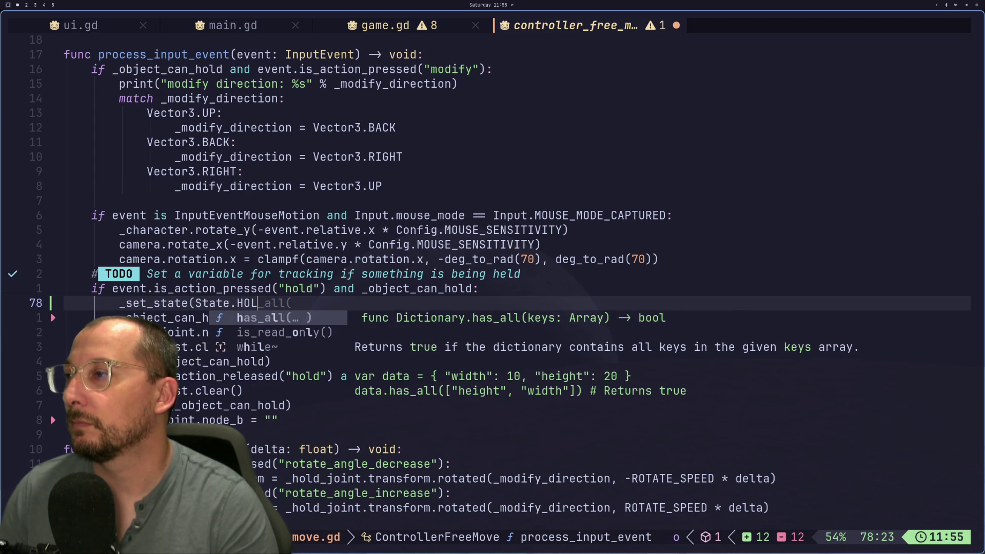
type("DING")
Complete the _set_state(State.HOLDING) call on hold press and save.
key("ctrl+s")
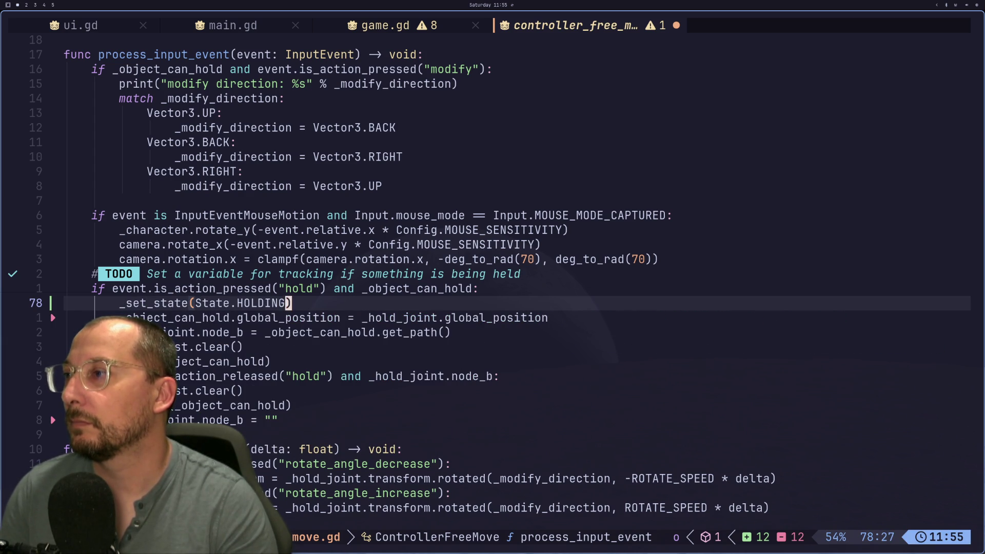
key("k")
key("k")
key("k")
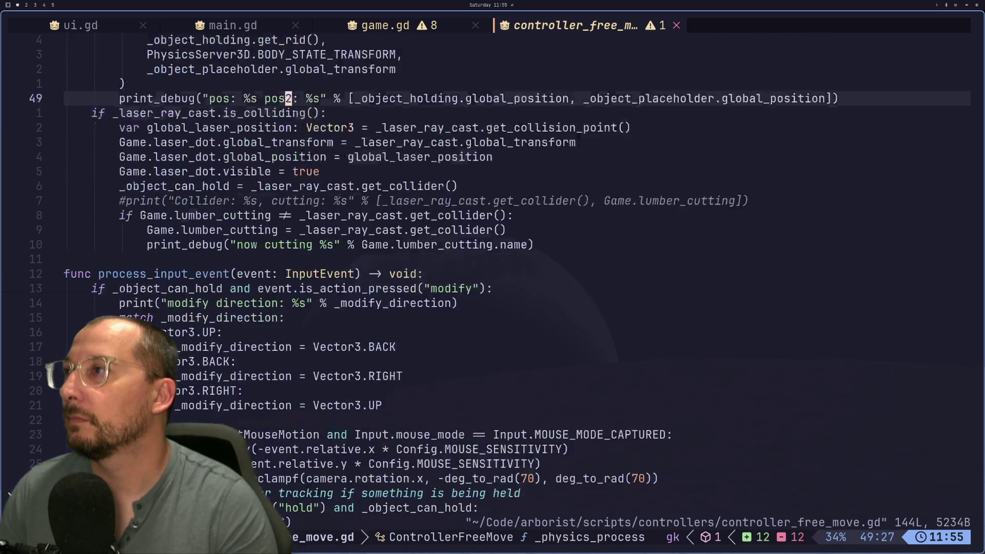
key("k")
key("k")
key("k")
key("j")
key("j")
key("j")
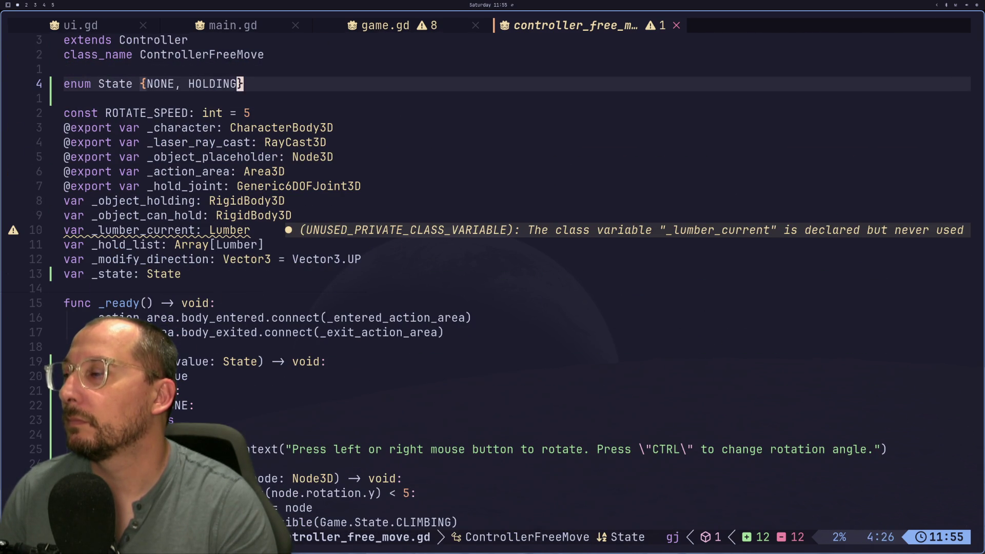
key("j")
key("j")
key("j")
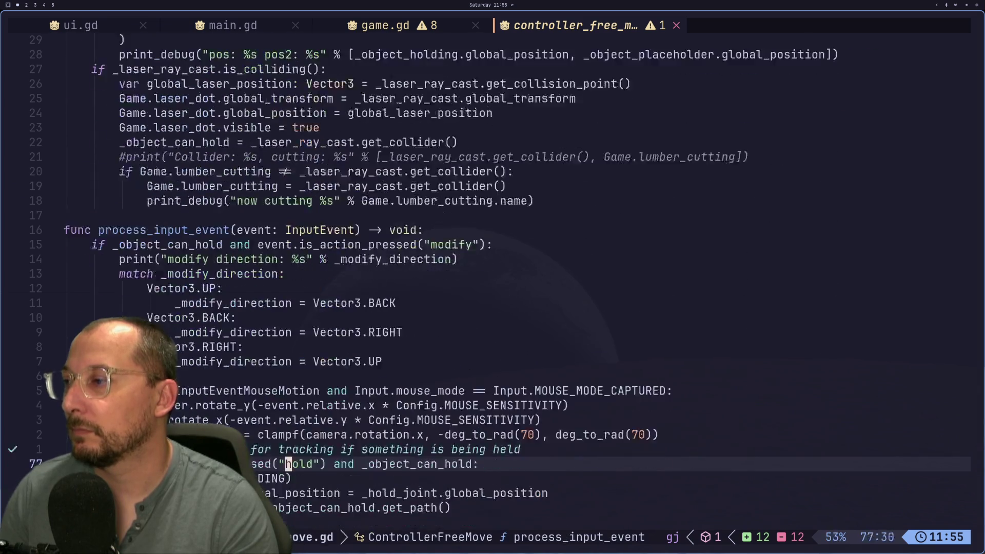
key("k")
key("k")
key("k")
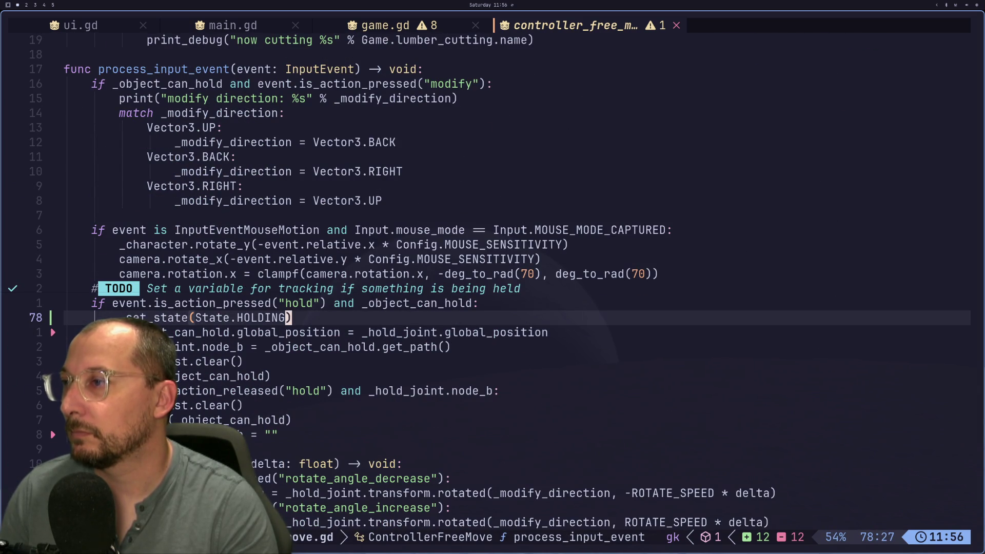
type(":w")
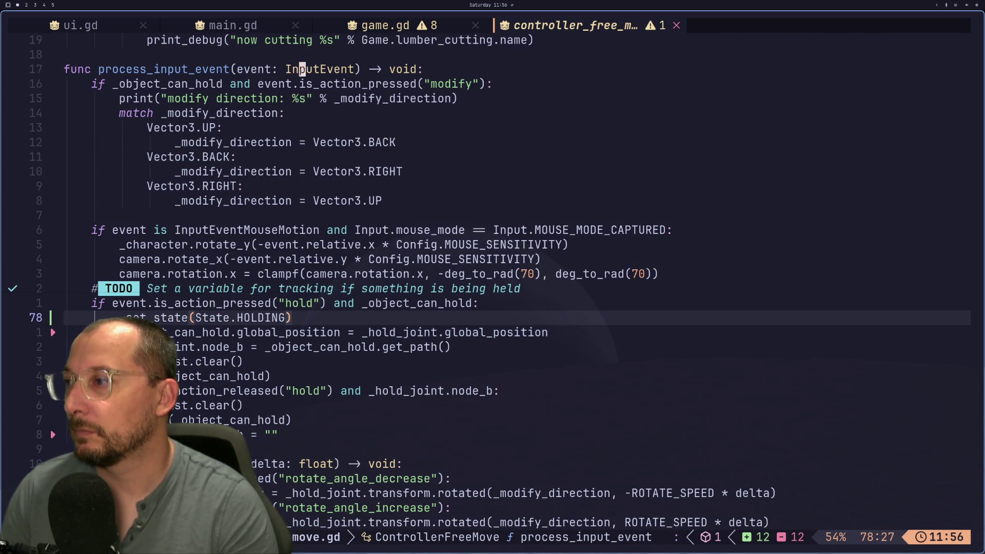
key("Return")
key("Escape")
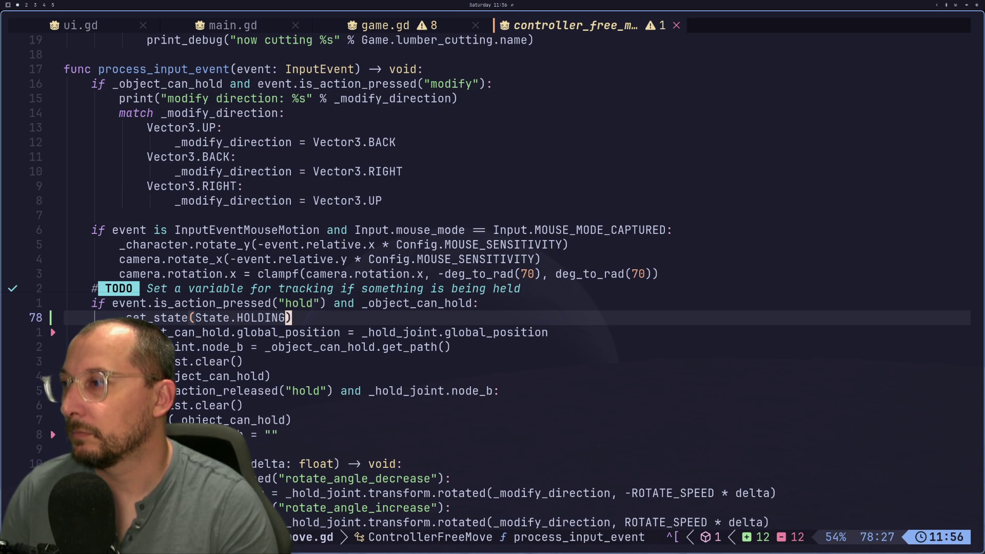
Paste the call into the release branch, change it to _set_state(State.NONE), and save.
key("j")
key("j")
key("j")
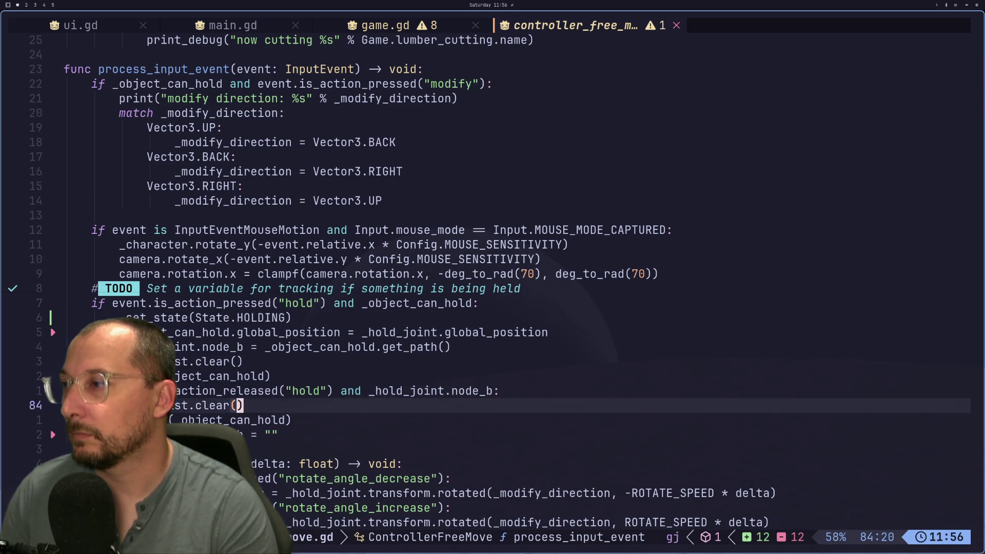
key("P")
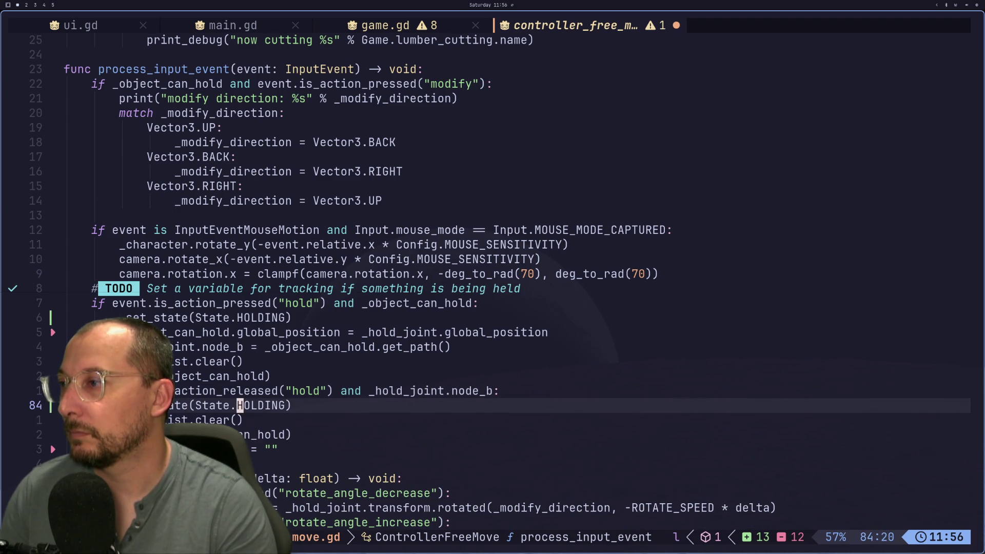
type("cwNONDE")
key("BackSpace")
key("BackSpace")
type("E")
key("Escape")
type(":w")
key("Return")
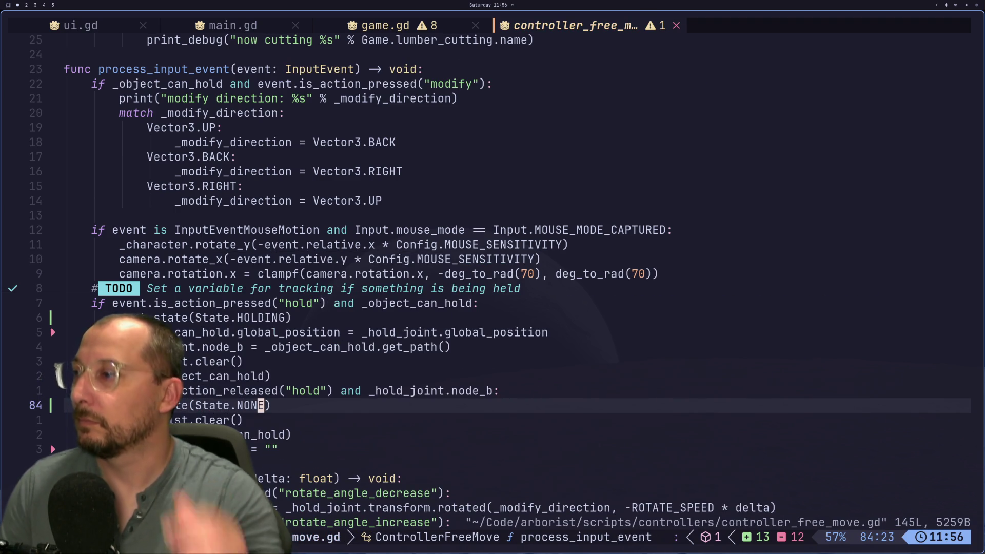
key("m")
key("Escape")
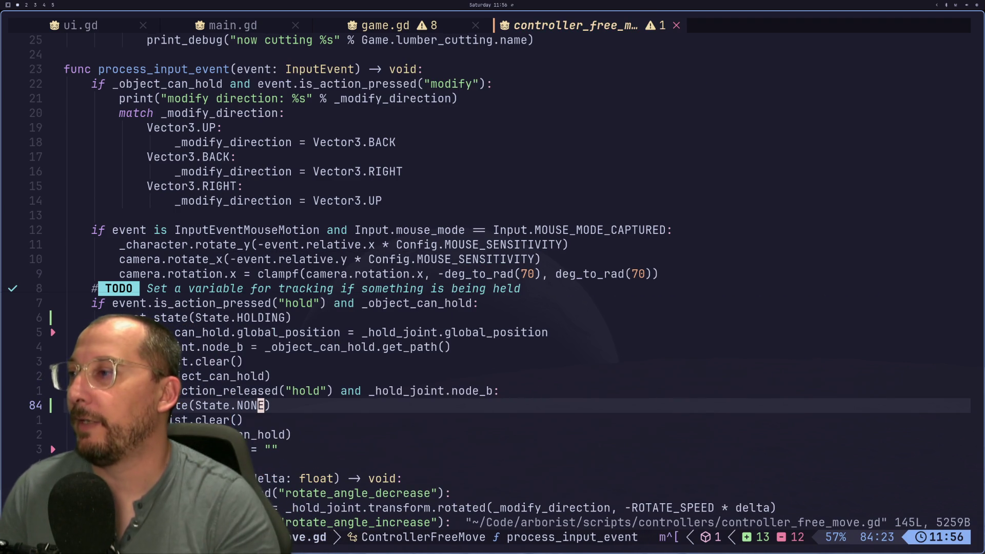
Copy the HOLDING set_context line under State.NONE, replacing its pass.
key("k")
key("k")
key("k")
key("j")
key("k")
key("k")
key("k")
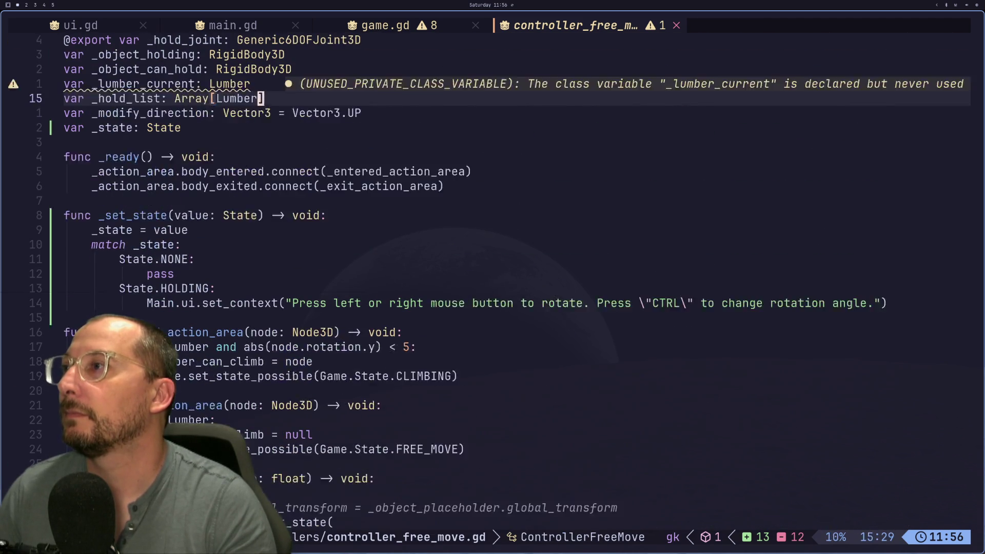
key("j")
key("j")
key("j")
key("y")
key("y")
key("k")
key("k")
key("p")
key("k")
key("d")
key("d")
key("l")
key("l")
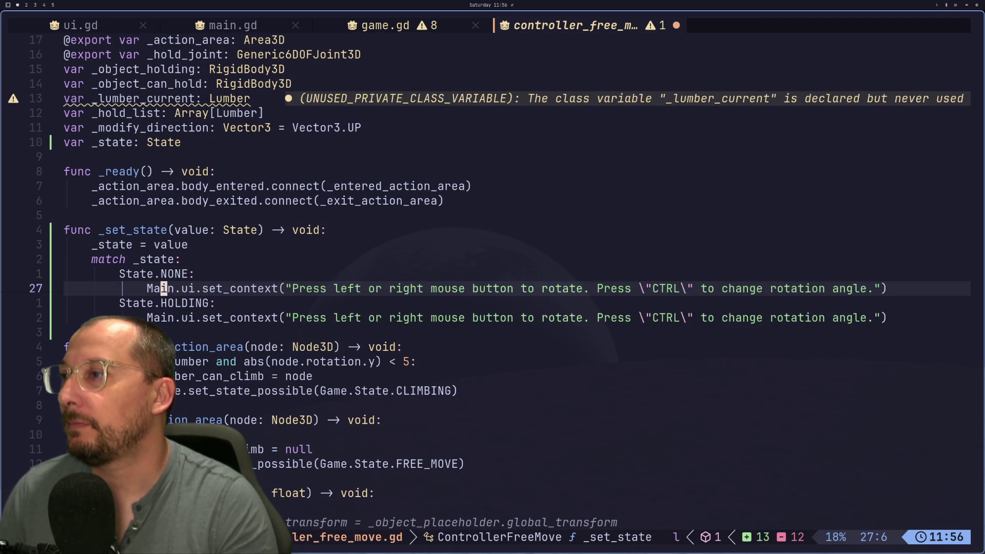
Empty the copied hint text so the NONE branch calls Main.ui.set_context("").
key("h")
key("d")
key("w")
key("d")
key("w")
key("d")
key("w")
key("d")
key("w")
key("d")
key("w")
key("d")
key("w")
key("d")
key("w")
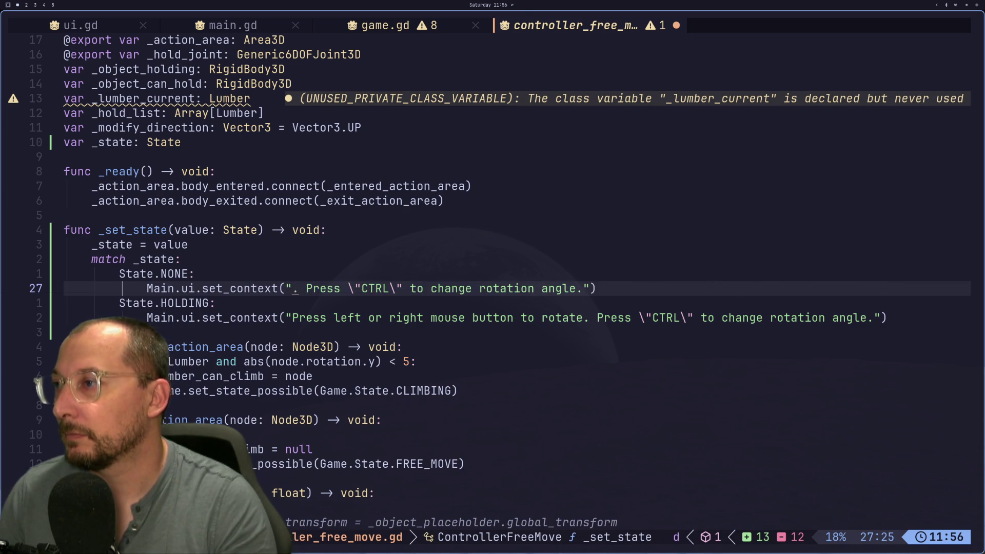
key("d")
key("d")
key("d")
key("d")
key("u")
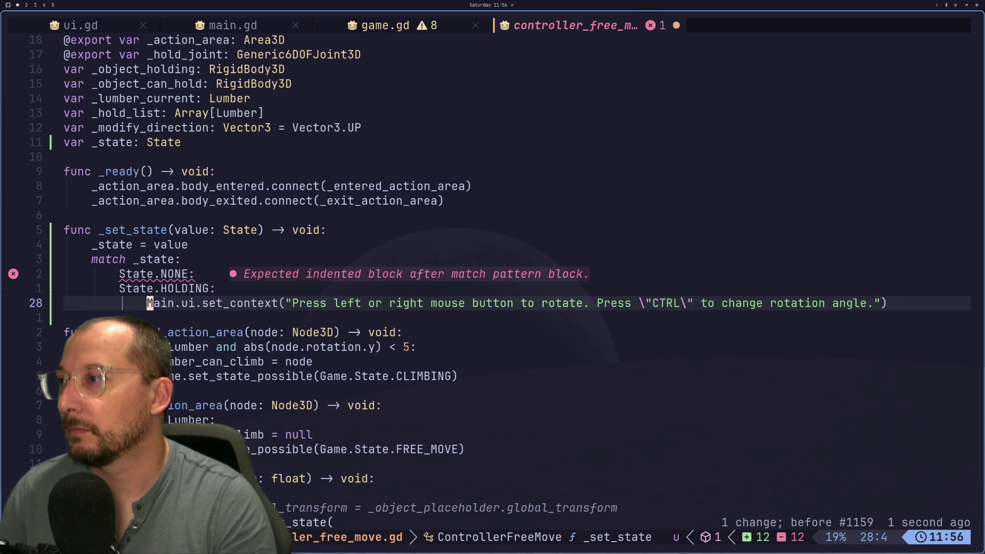
key("u")
key("l")
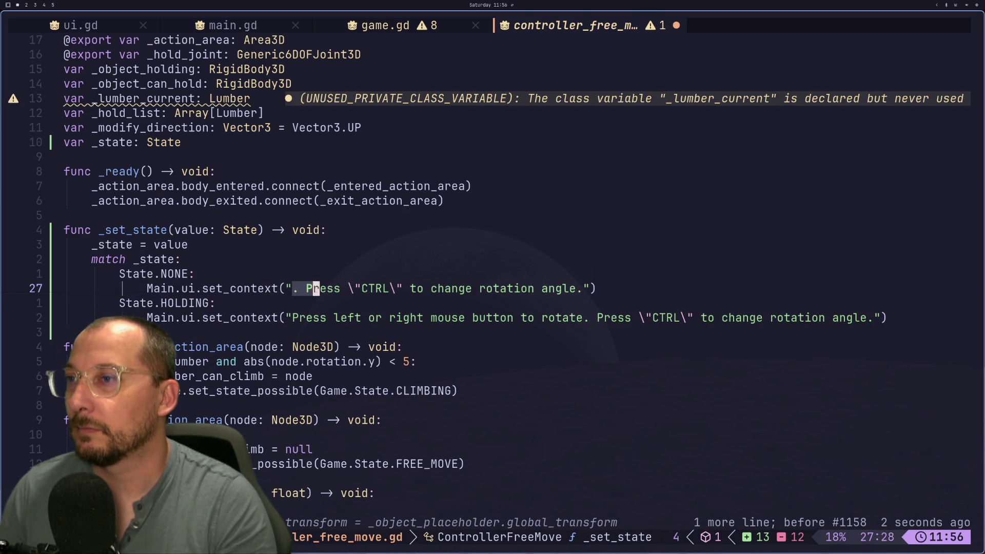
key("l")
key("l")
key("l")
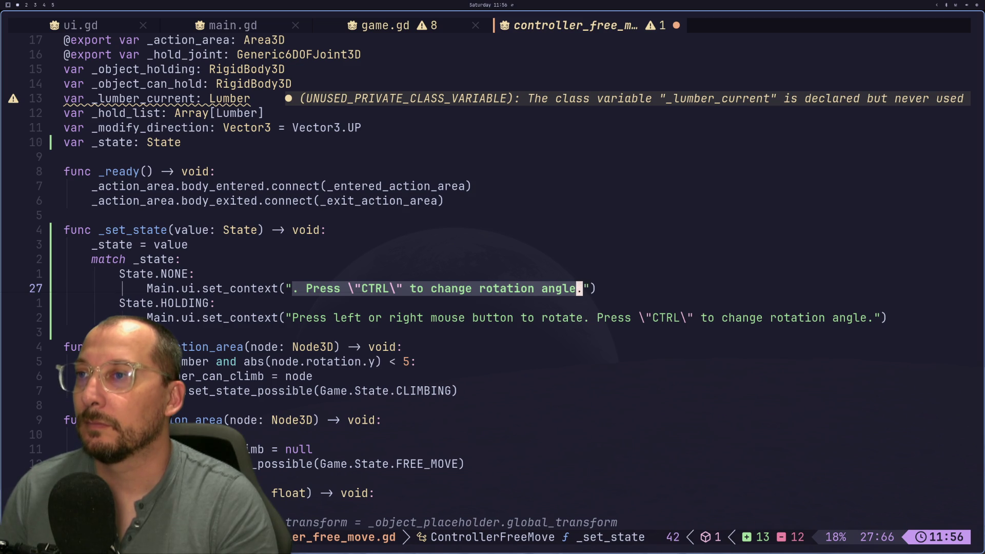
key("d")
key("a")
key("BackSpace")
key("BackSpace")
key("Escape")
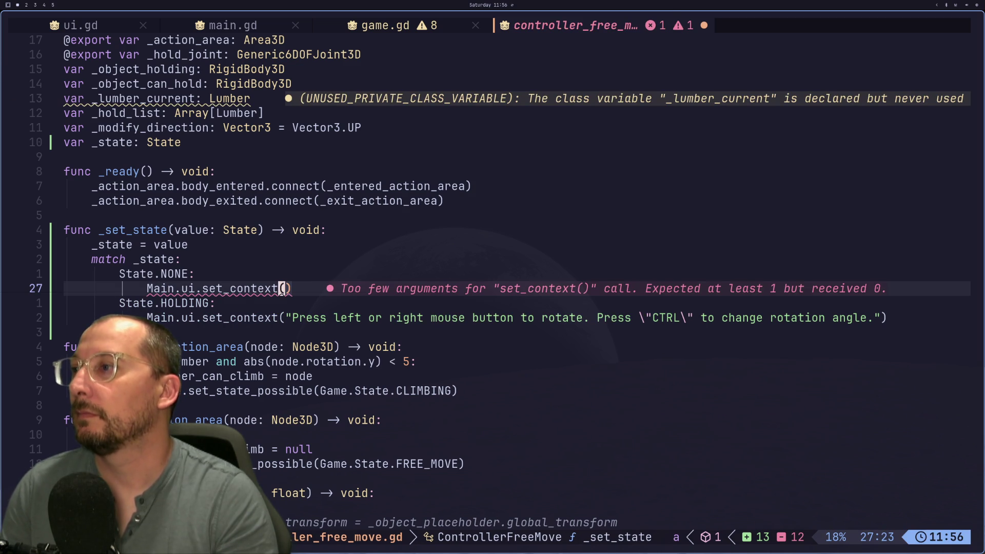
type("a:")
type("\"")
key("Escape")
Save controller_free_move.gd with :w.
type(":w")
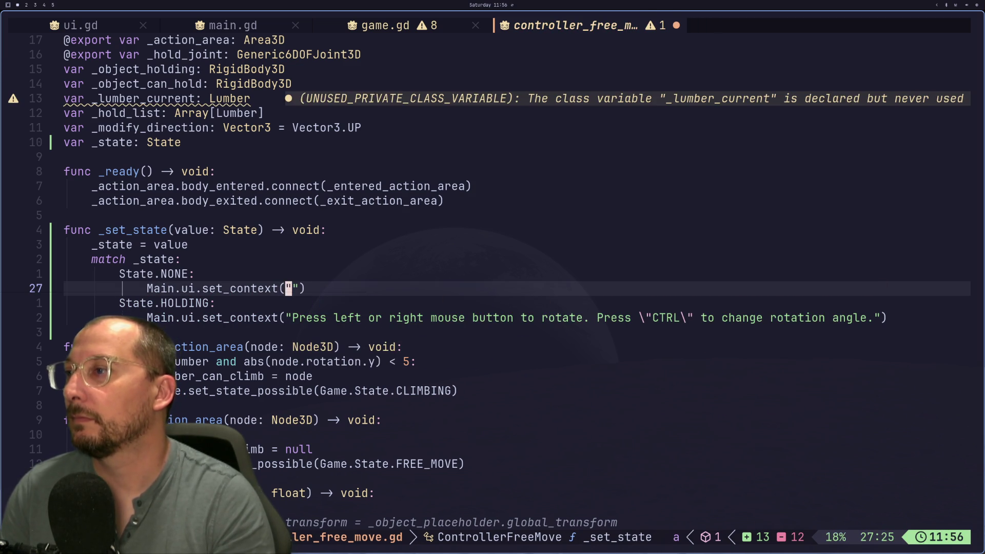
key("Return")
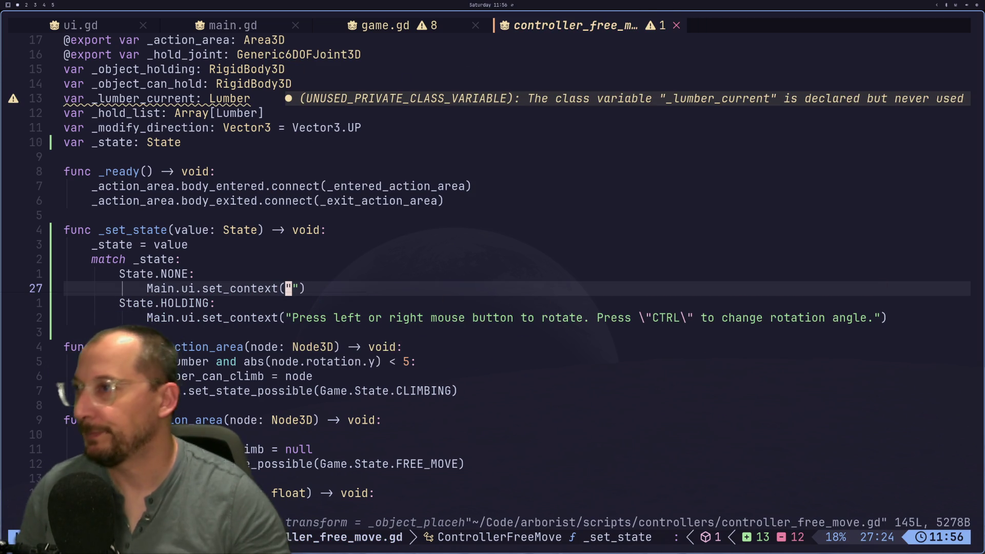
key("super+4")
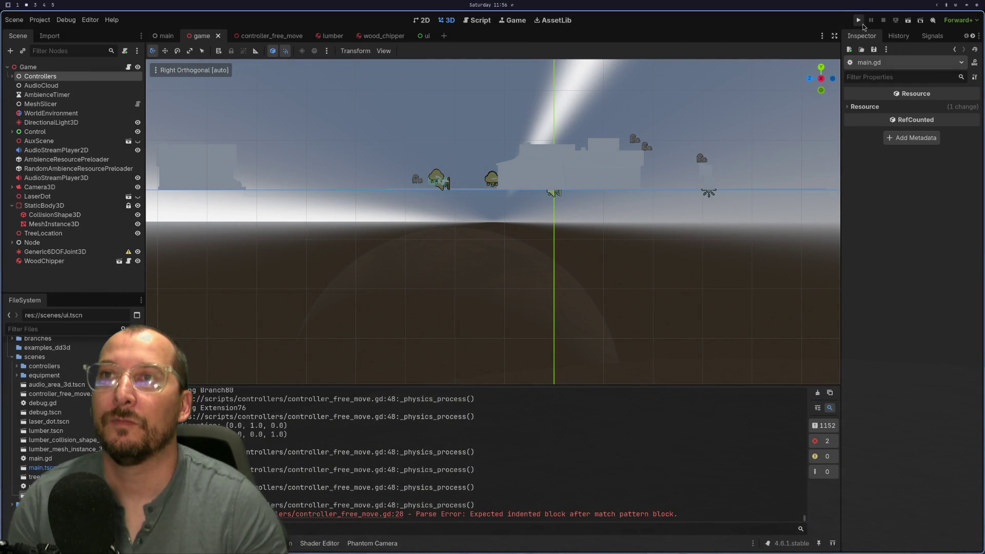
Run the game, grab a lumber log to see the rotation hint, then drop and re-grab it.
left_click(858, 20)
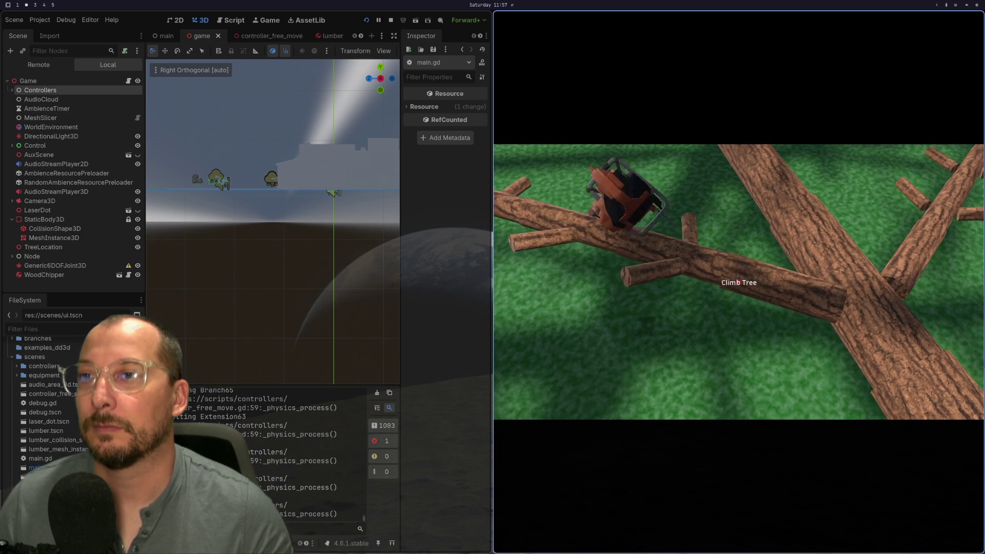
key("e")
key("e")
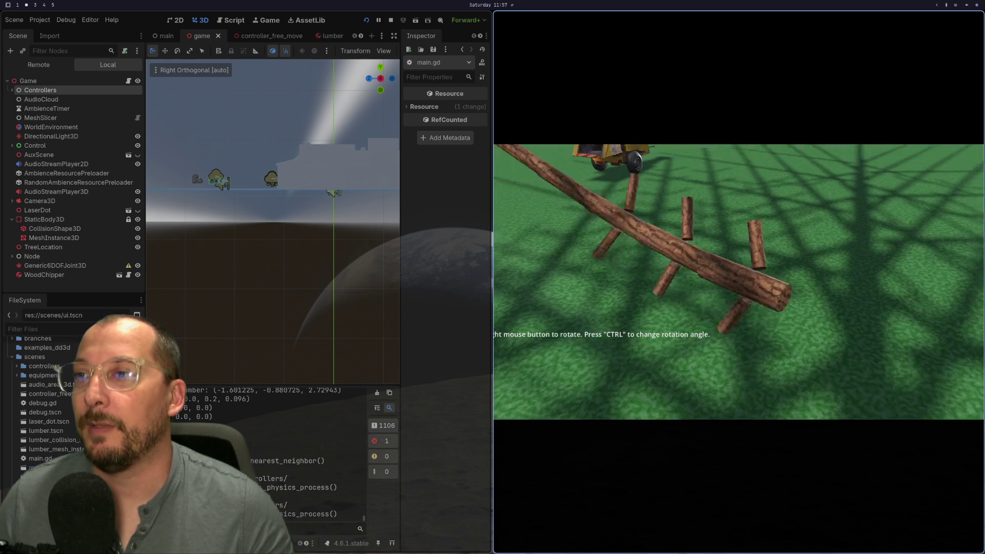
left_click(739, 281)
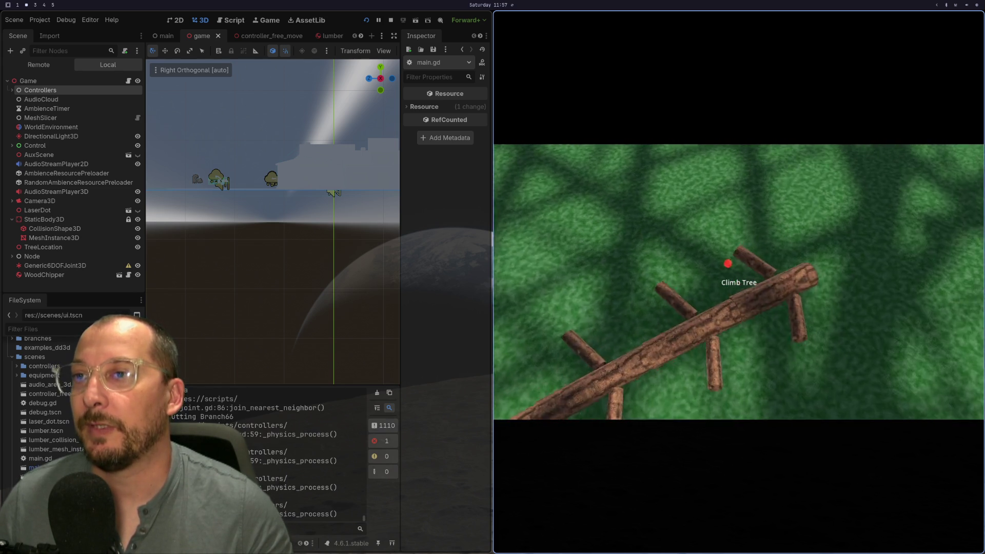
left_click(739, 282)
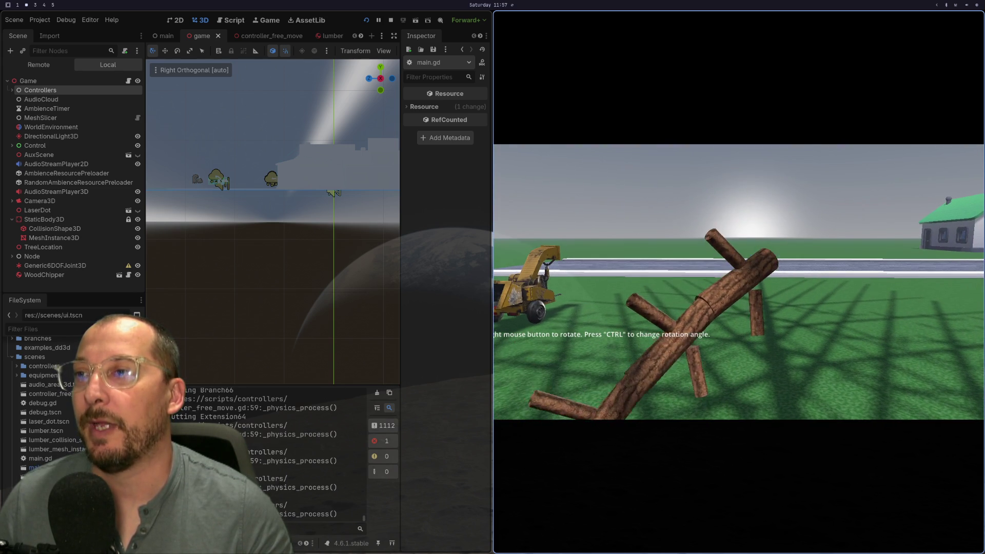
left_click(739, 282)
left_click(739, 282)
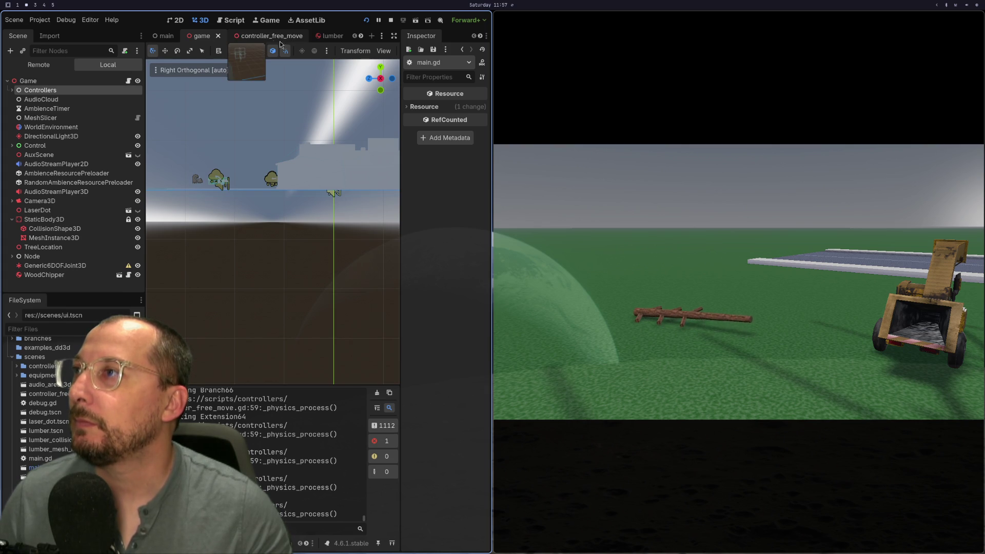
Copy the first sentence of the HOLDING hint text in Neovim.
left_click(333, 39)
key("super+1")
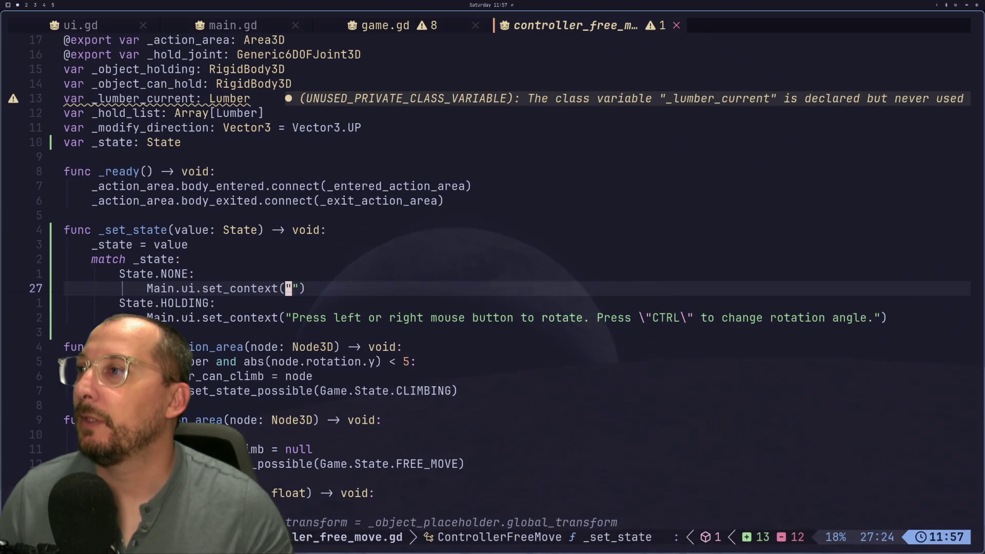
key("j")
key("j")
key("v")
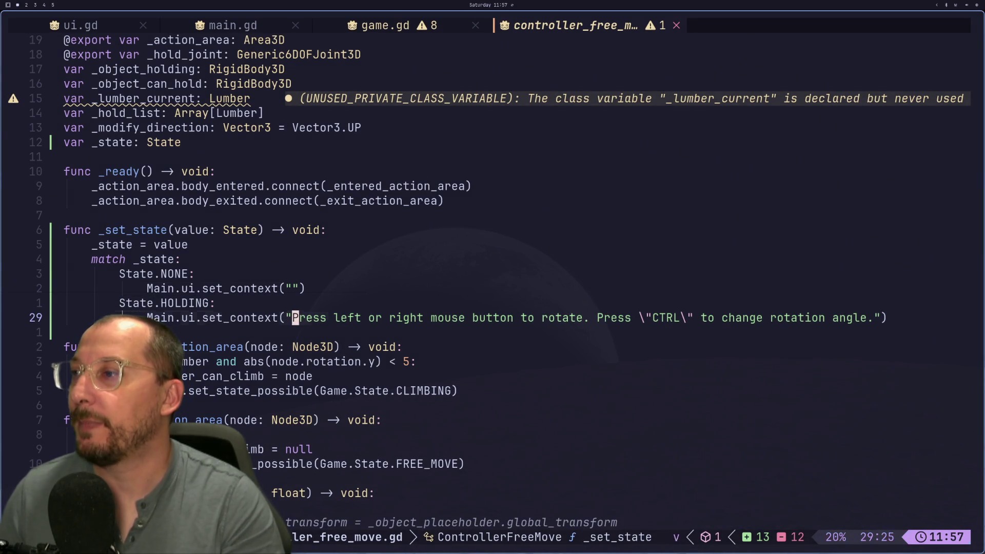
key("w")
key("w")
key("w")
key("w")
key("w")
key("w")
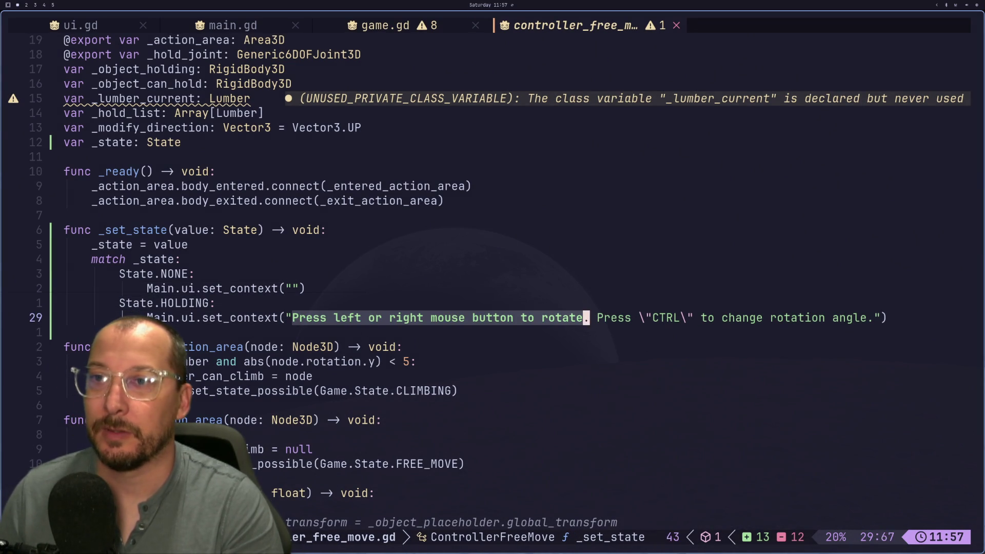
key("y")
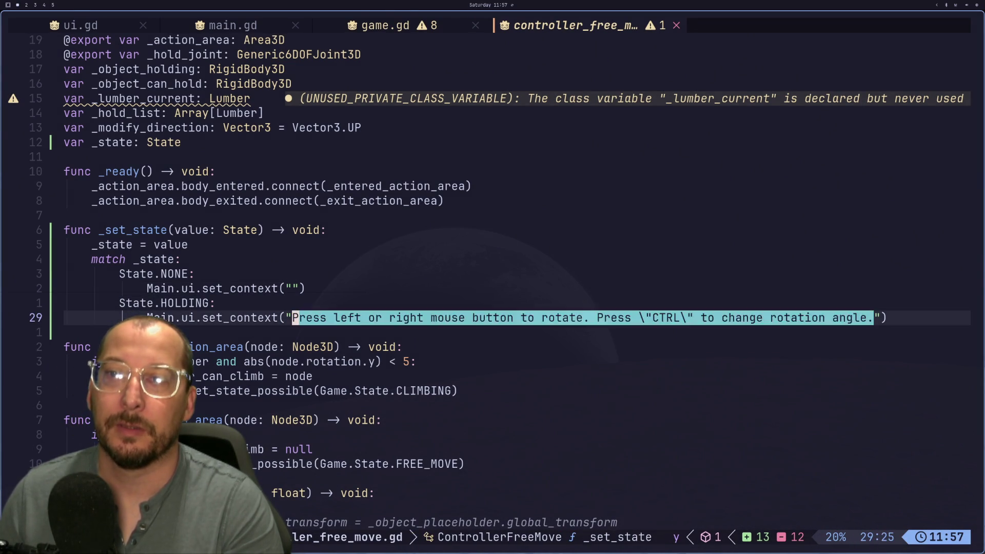
Stop the running game, open the ui scene and select ContextLabel.
key("super+2")
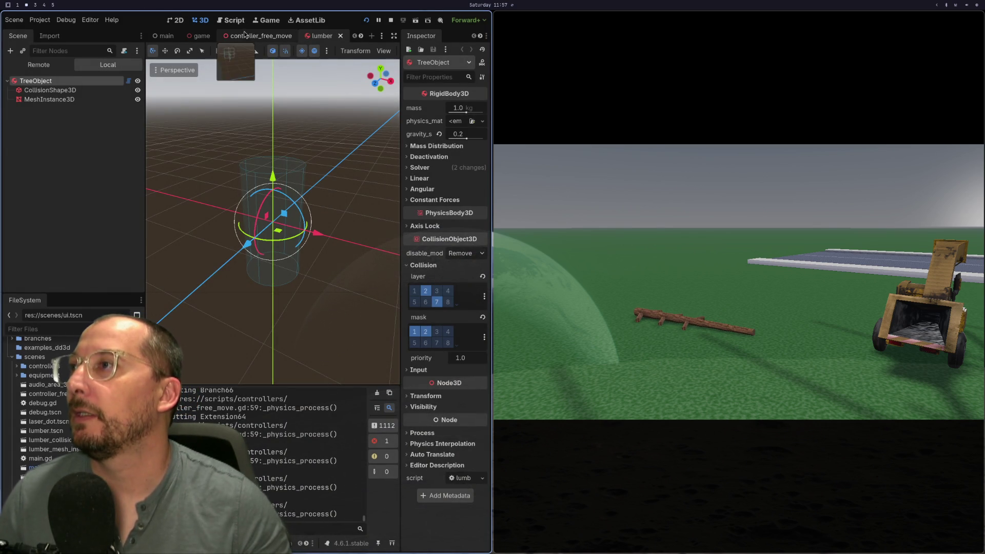
left_click(242, 36)
left_click(200, 36)
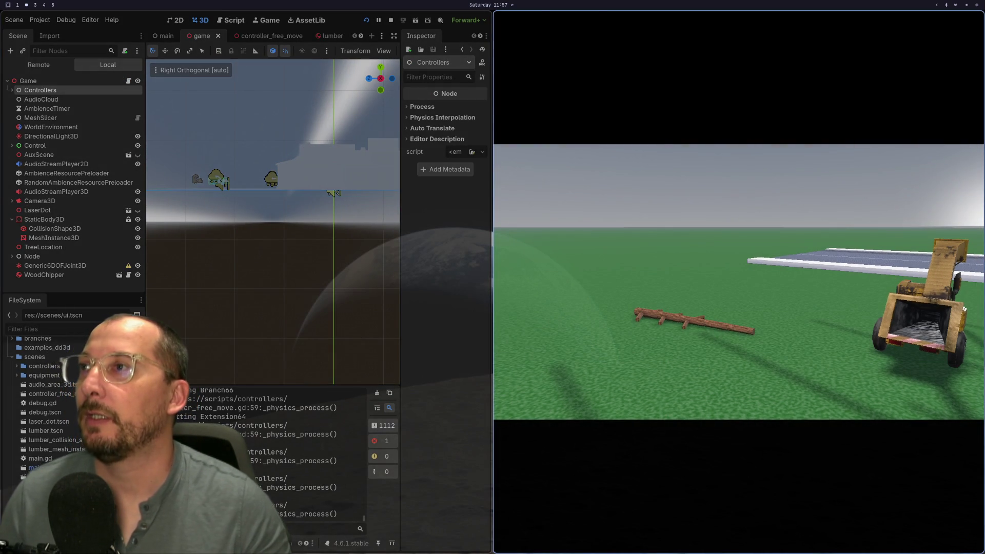
left_click(390, 20)
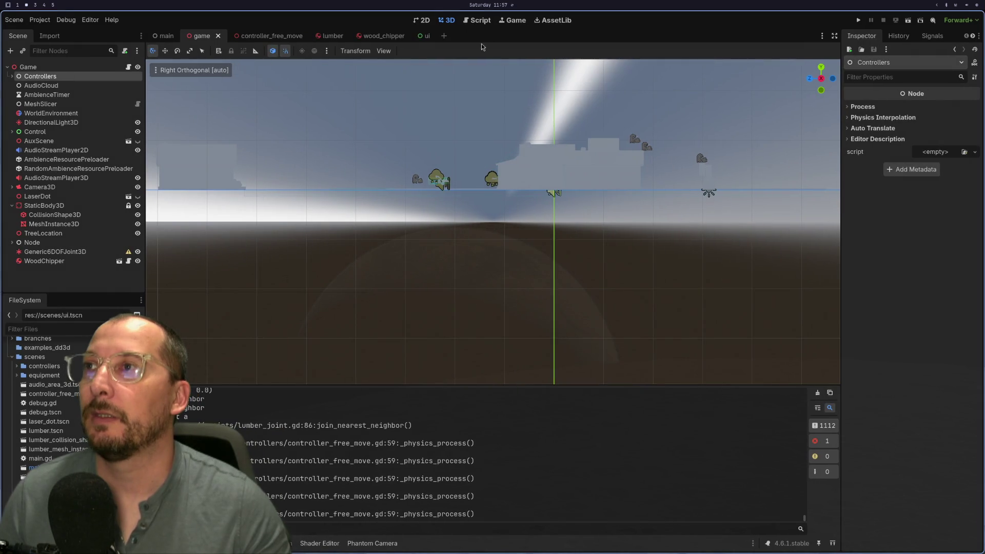
left_click(425, 35)
left_click(32, 159)
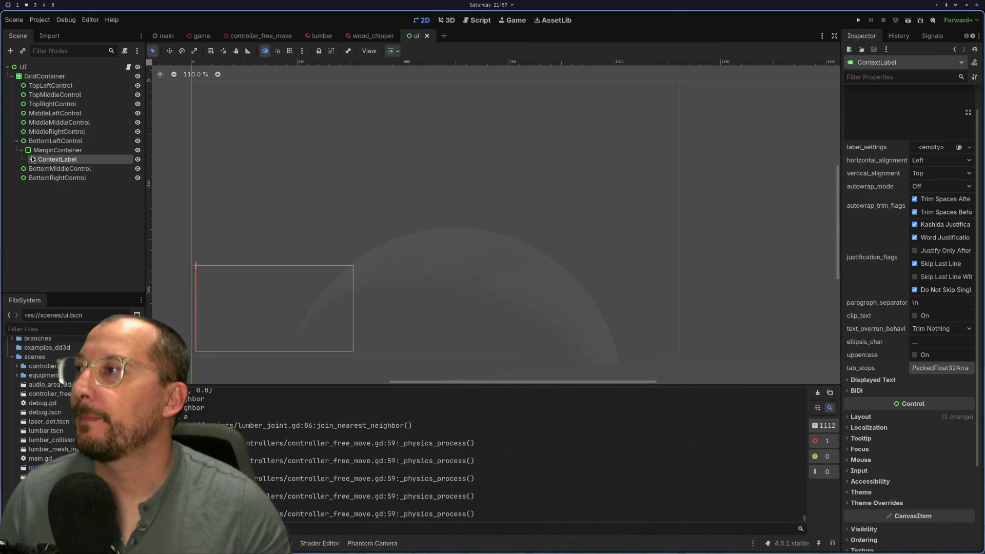
Paste the rotation hint into ContextLabel's Text to preview it, then undo it.
left_click(870, 131)
type("Press left or right mouse button to rotate. Press \\\"CTRL\\\" to change rotation angle.")
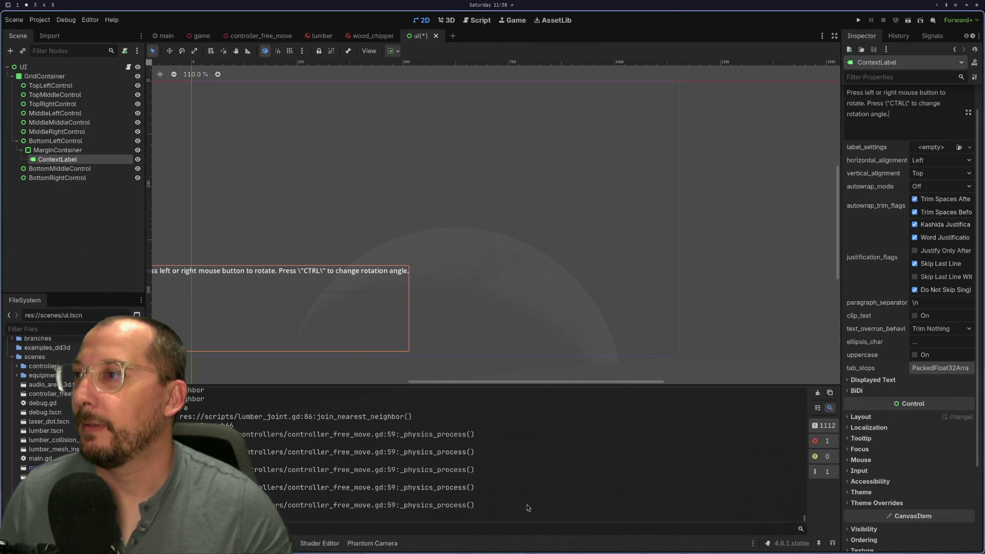
key("ctrl+z")
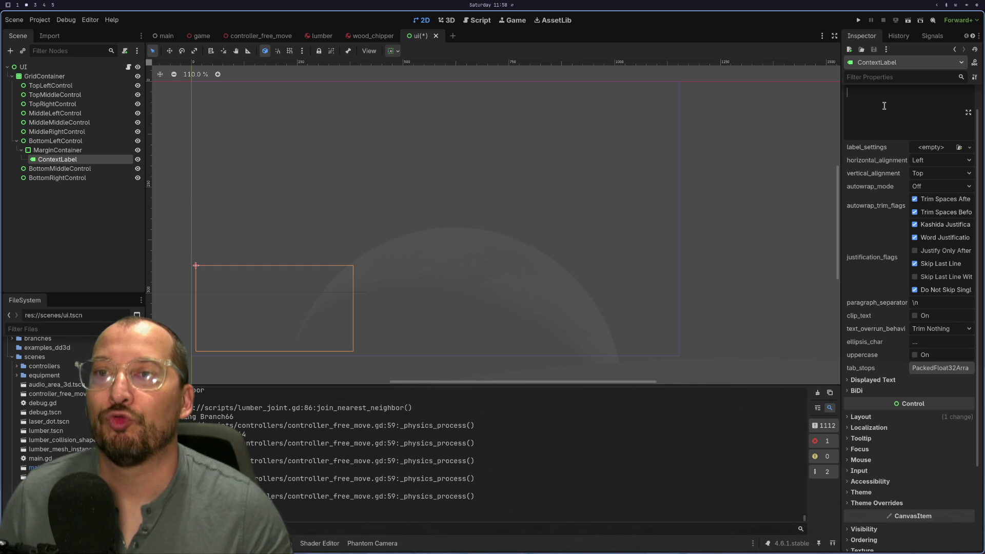
type("Press left or right mouse button to rotate. Press \\\"CTRL\\\" to change rotation angle.")
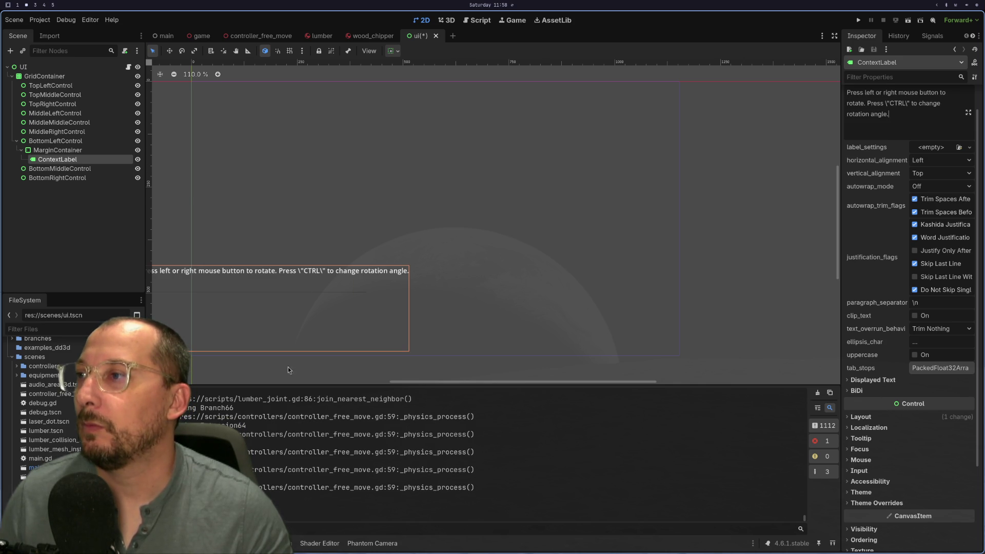
mouse_move(467, 382)
left_mouse_down()
mouse_move(366, 382)
mouse_move(380, 382)
left_mouse_up()
key("ctrl+z")
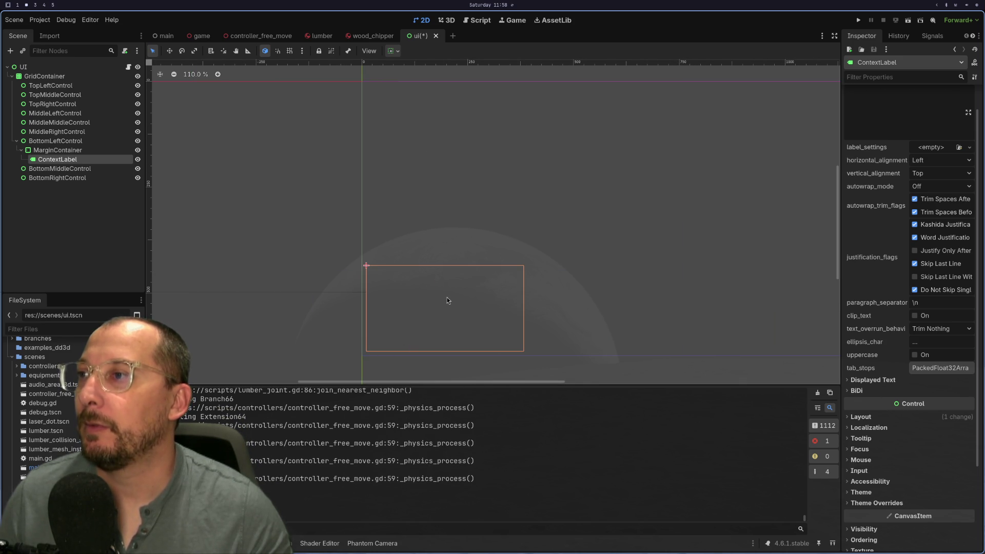
left_click(393, 51)
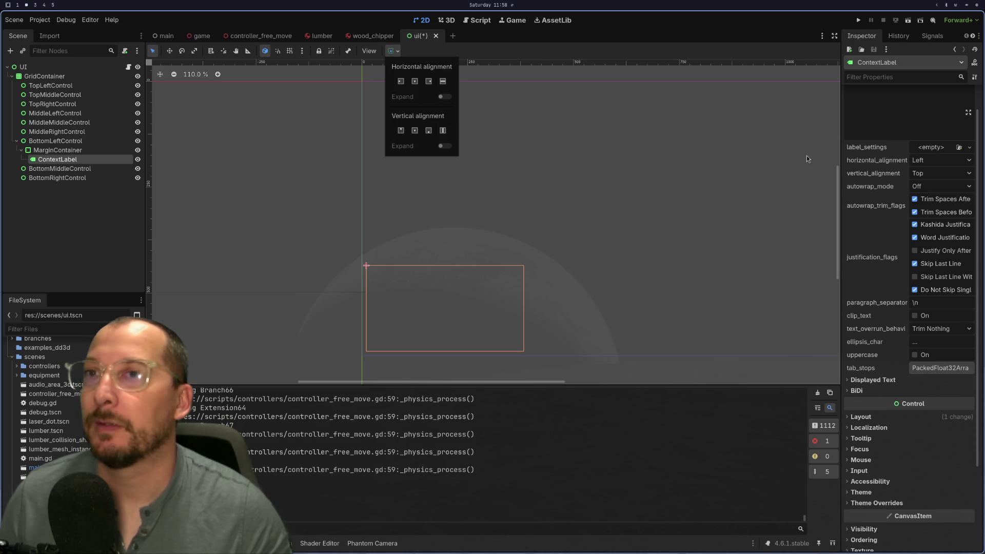
left_click(891, 123)
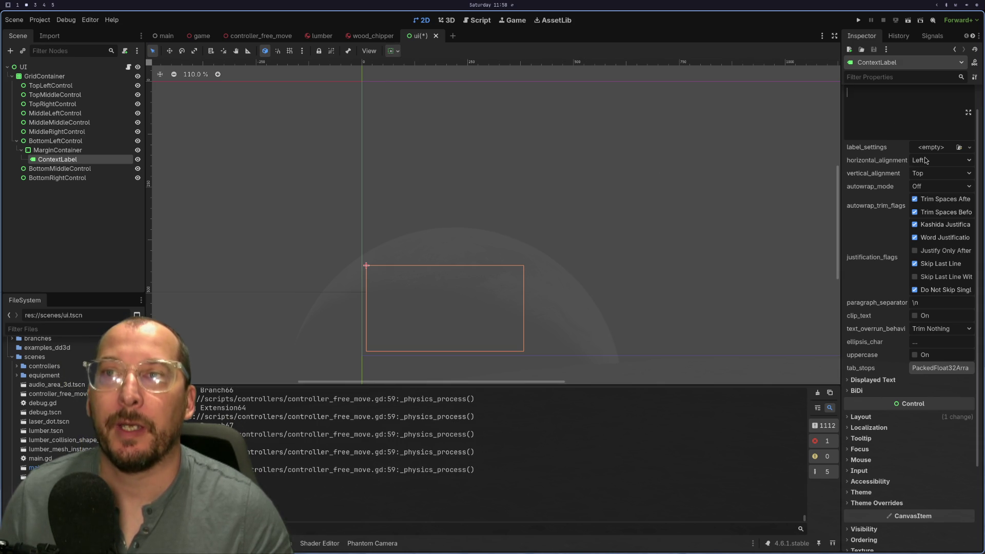
Set ContextLabel's autowrap mode to Word, clear its text, and run the game.
left_click(920, 188)
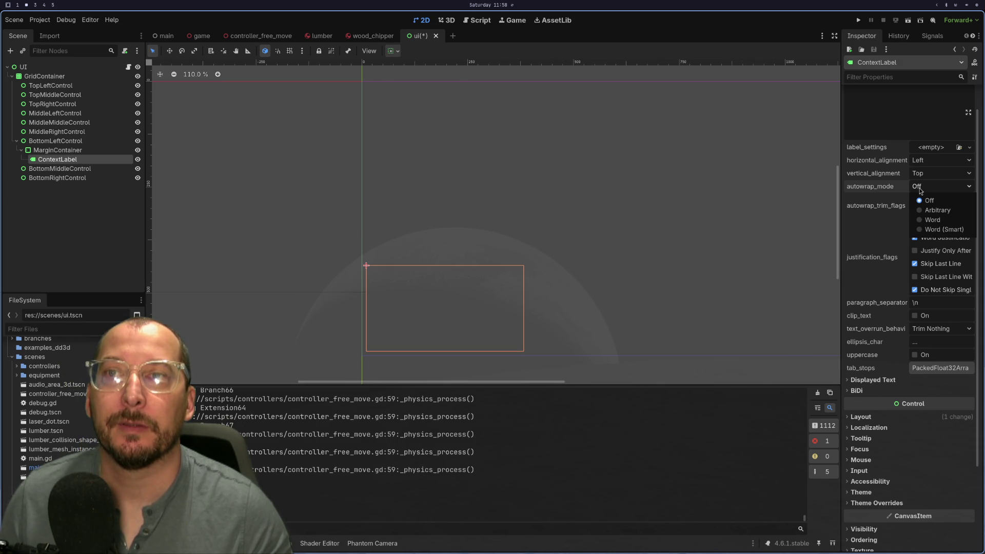
left_click(919, 218)
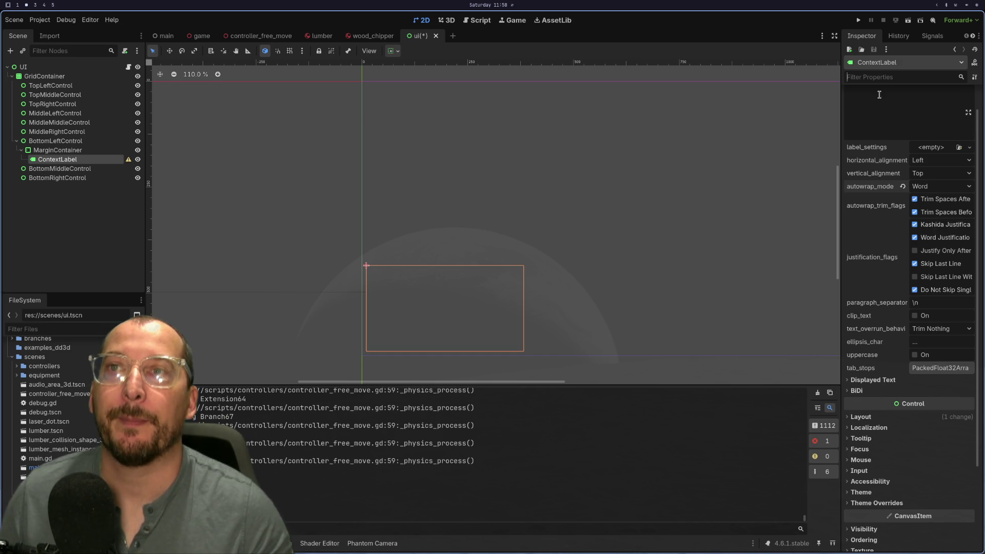
type("Press left or right mouse button to rotate. Press \\\"CTRL\\\" to change rotation angle.")
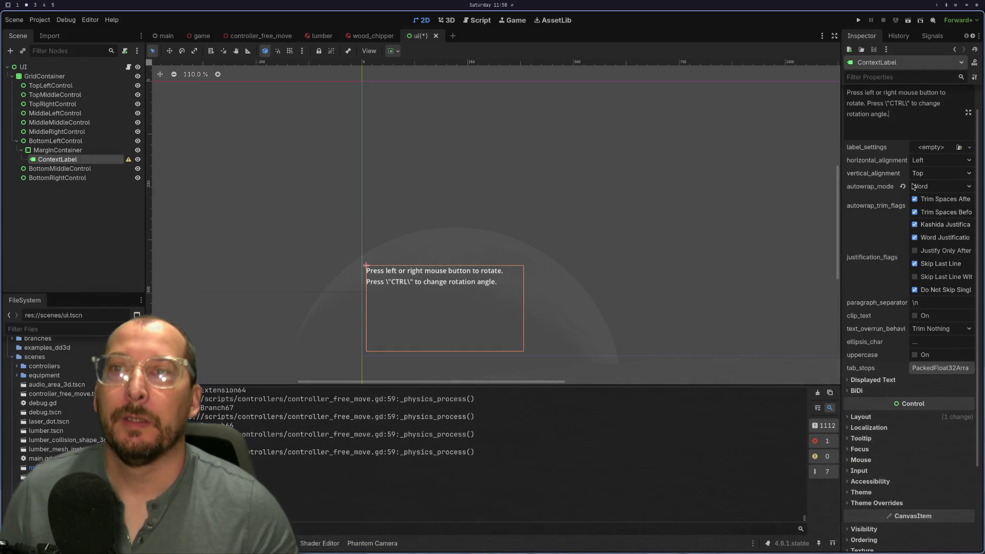
left_click(915, 187)
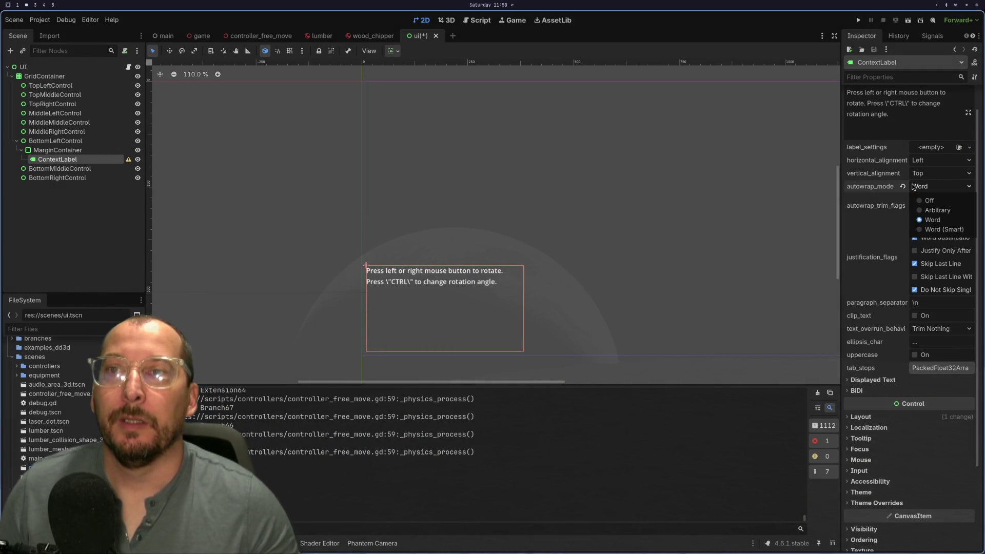
left_click(914, 188)
left_click(914, 188)
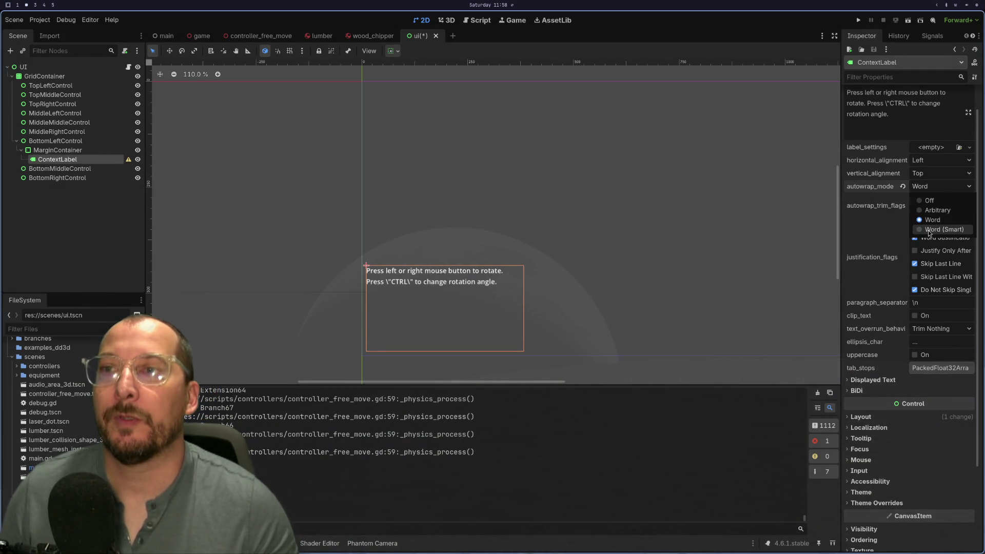
left_click(943, 229)
left_click(931, 186)
left_click(919, 216)
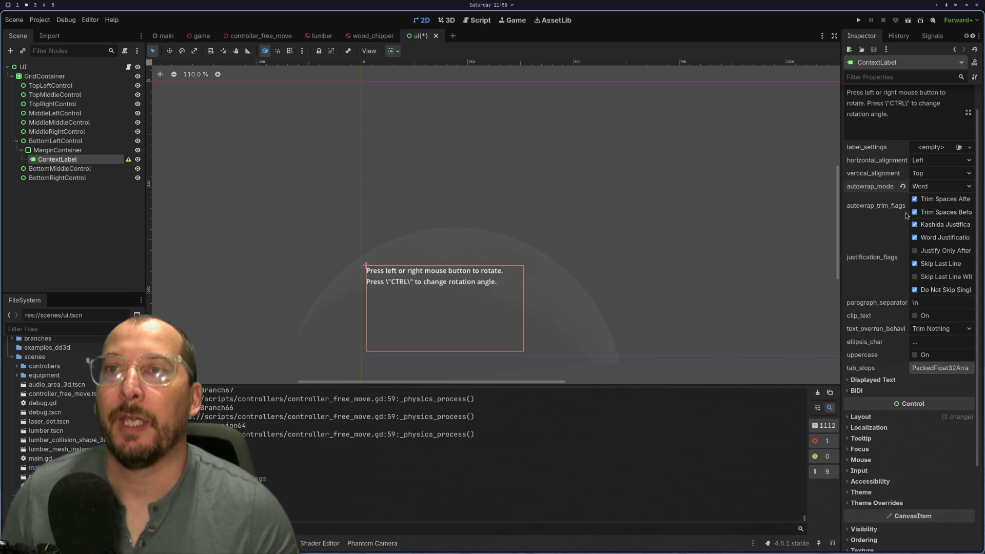
key("ctrl+a")
key("ctrl+c")
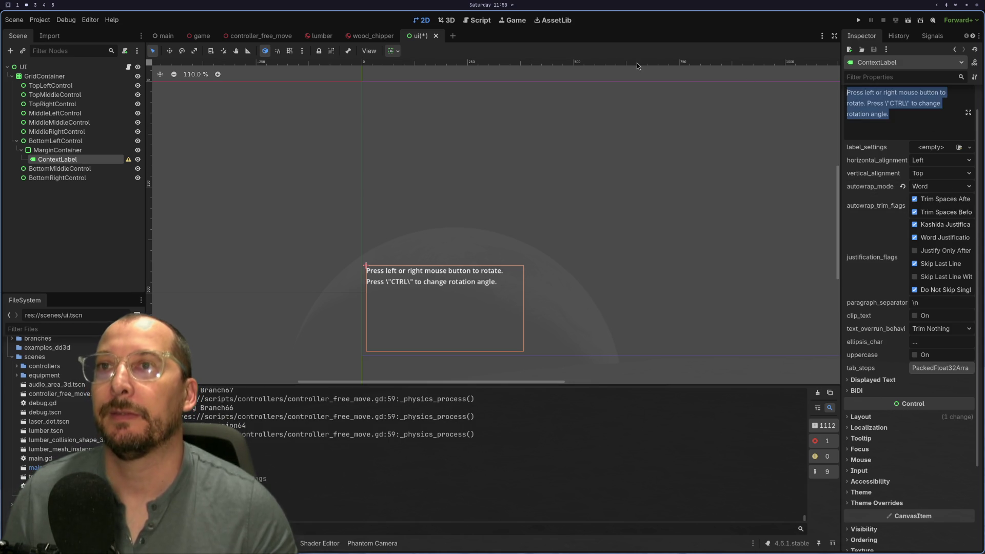
key("BackSpace")
left_click(858, 20)
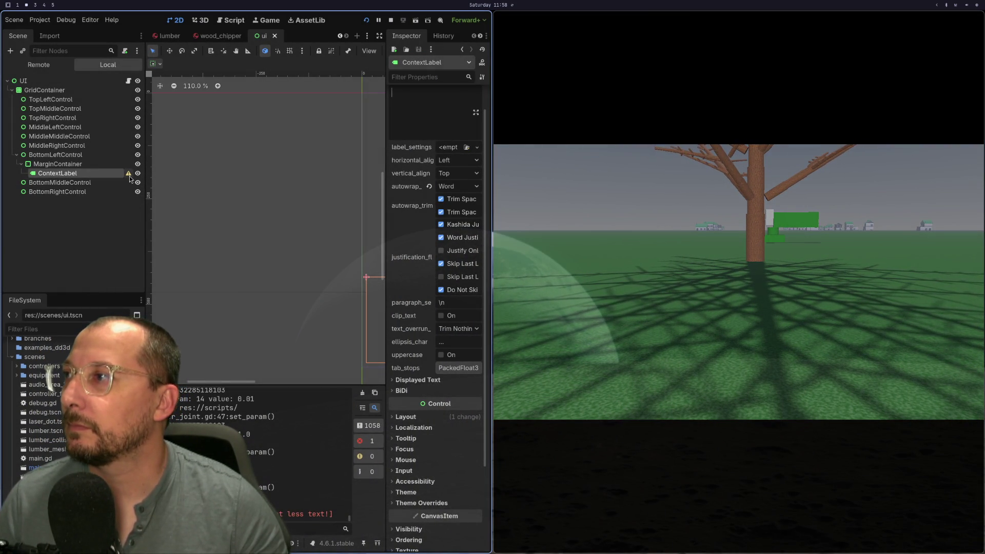
Read ContextLabel's warning that autowrap needs a custom minimum size, then stop the game.
mouse_move(130, 177)
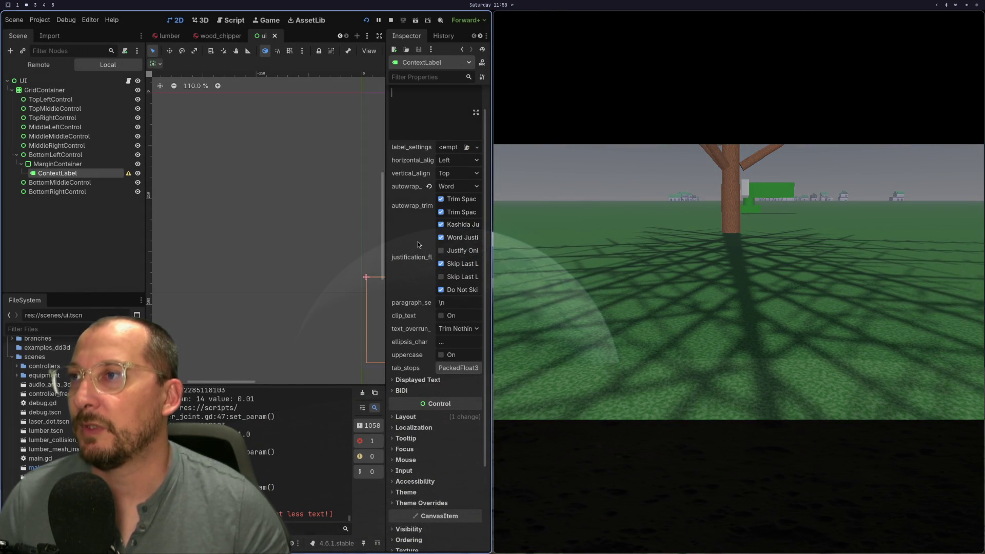
key("F8")
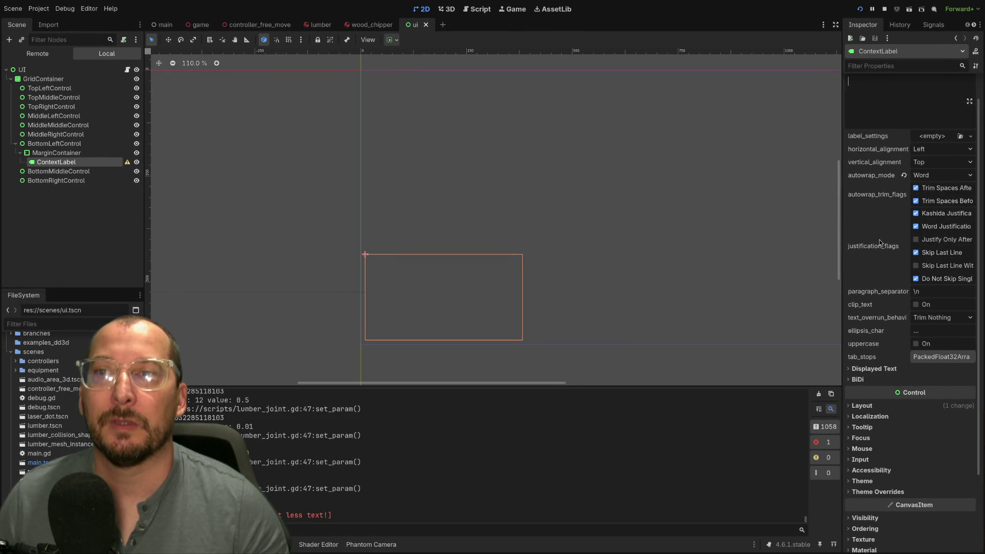
Reselect ContextLabel, expand its Layout, leave Text empty, and relaunch the game.
scroll(881, 242, "up", 2)
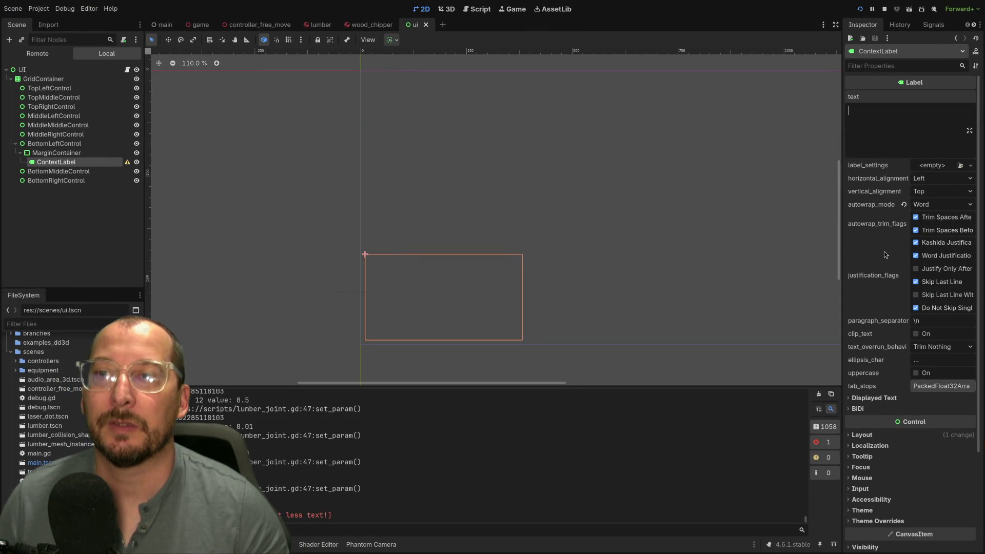
left_click(52, 144)
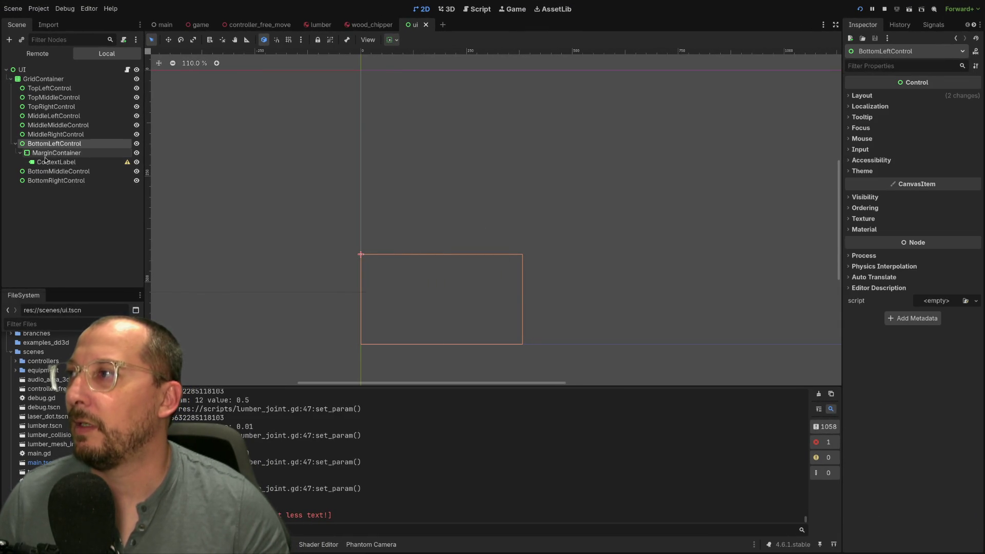
left_click(46, 161)
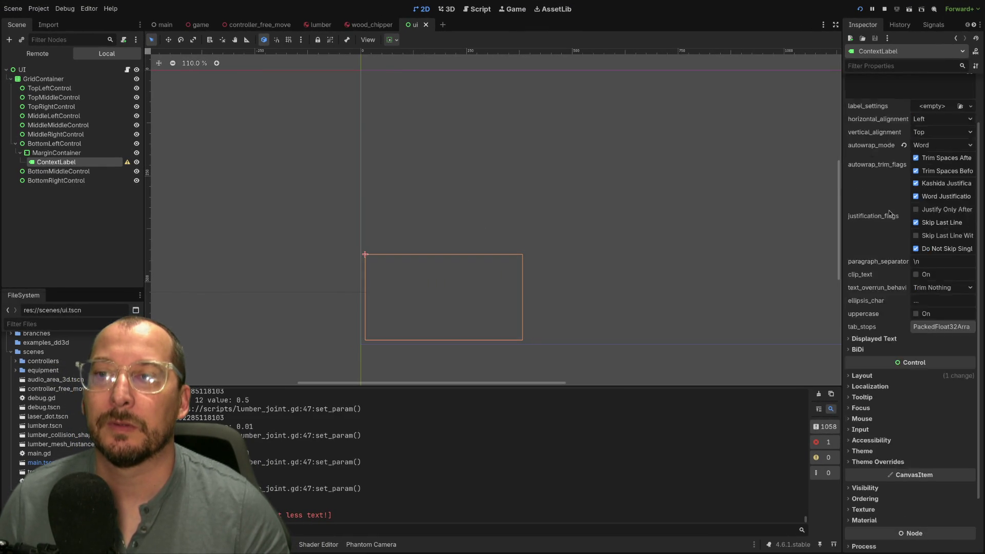
scroll(889, 205, "down", 5)
left_click(876, 318)
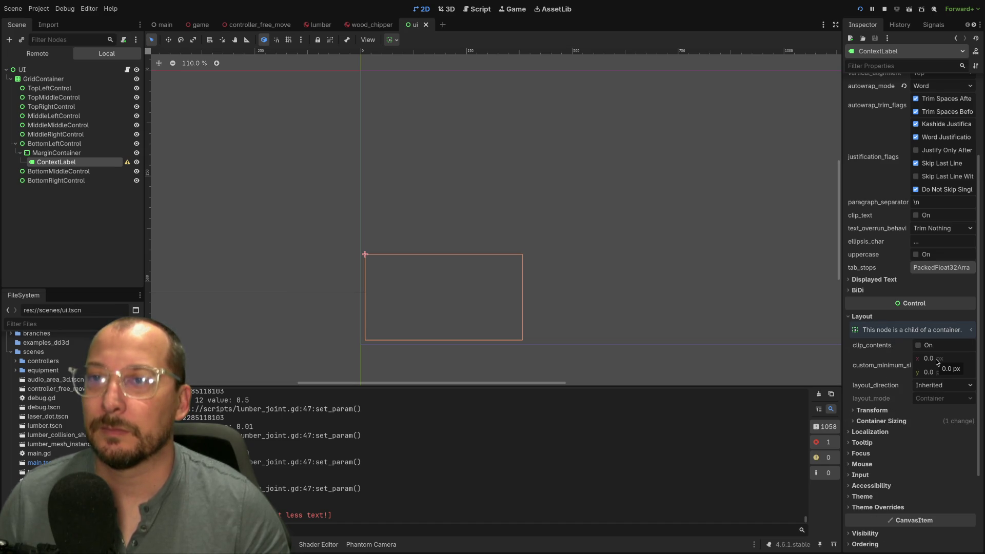
scroll(903, 228, "up", 5)
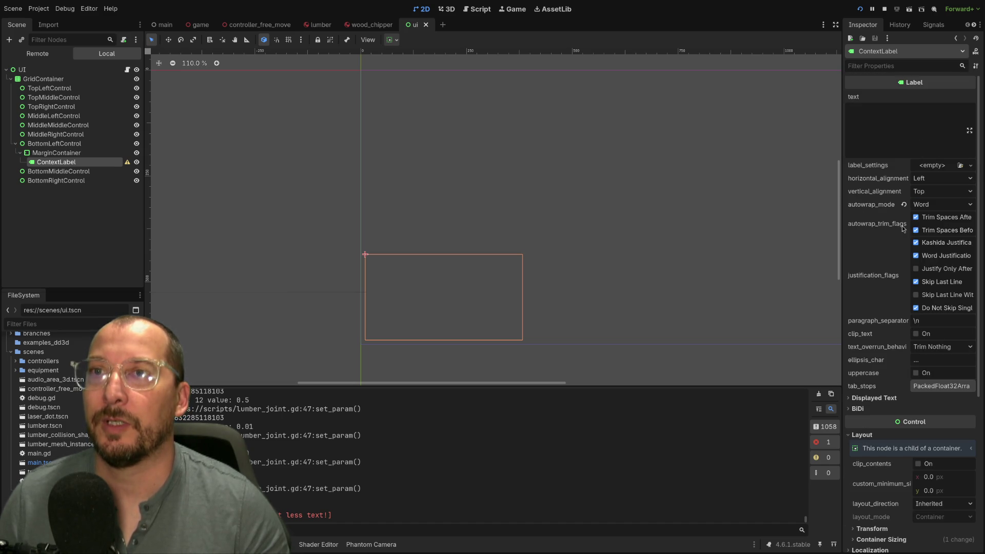
left_click(904, 156)
key("ctrl+v")
key("ctrl+z")
key("ctrl+y")
key("ctrl+z")
left_click(860, 9)
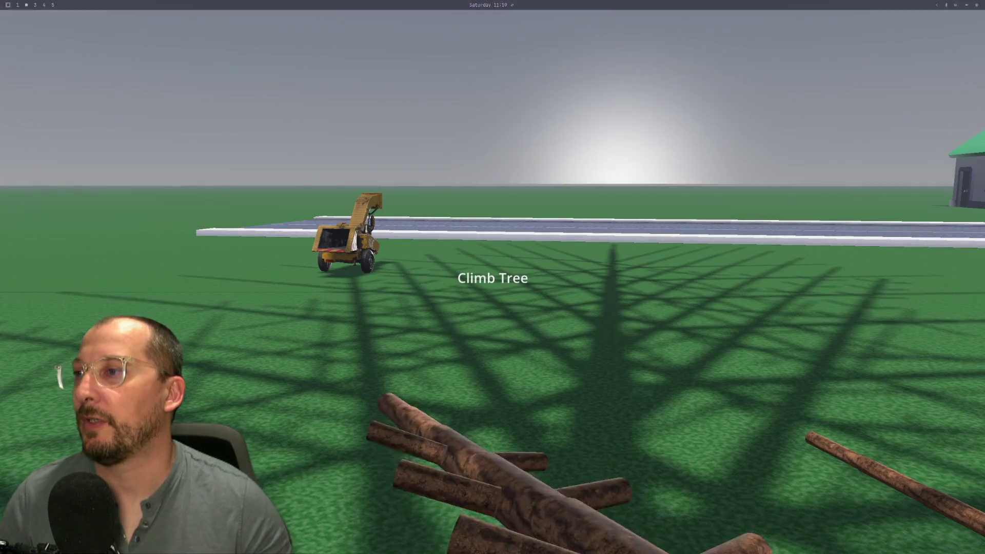
Glance at the docs workspace, then tile the Godot editor beside the running game.
key("super+3")
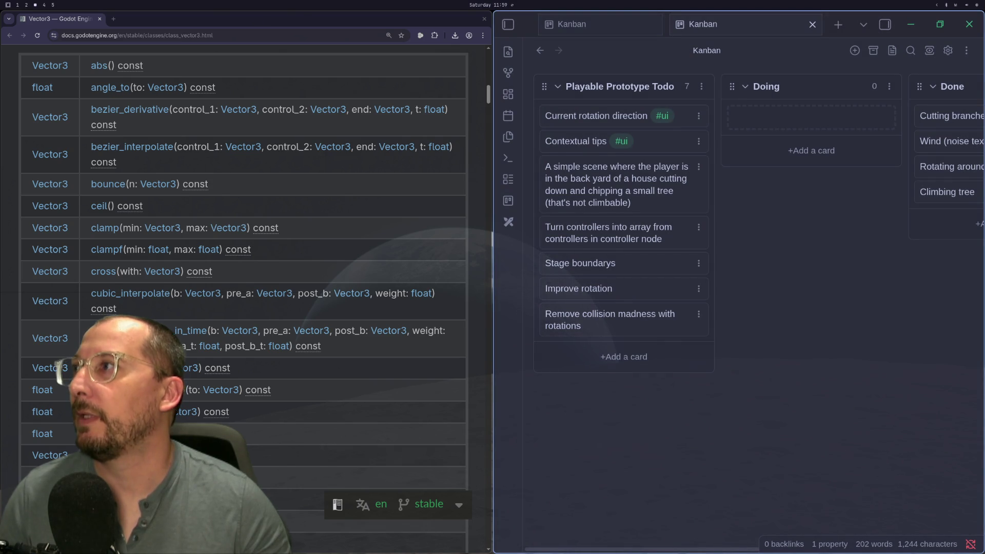
key("super+2")
key("super+f")
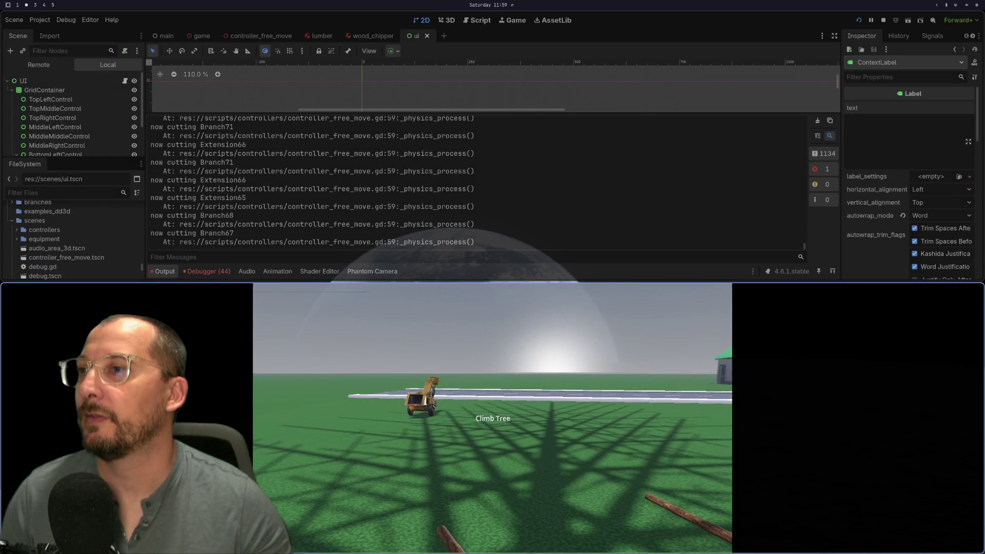
key("super+e")
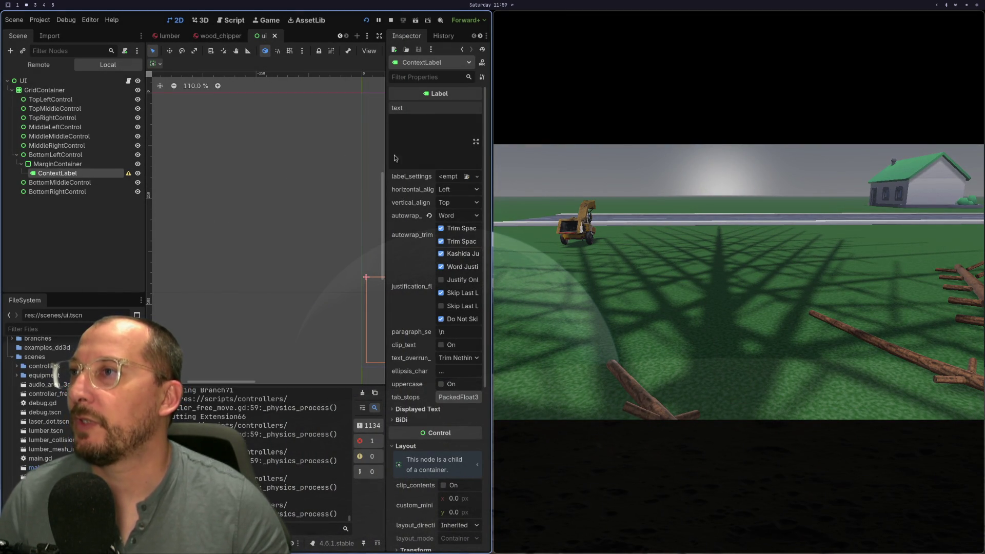
Set ContextLabel's vertical sizing to Shrink End so it sits at the bottom.
left_click(431, 144)
key("ctrl+v")
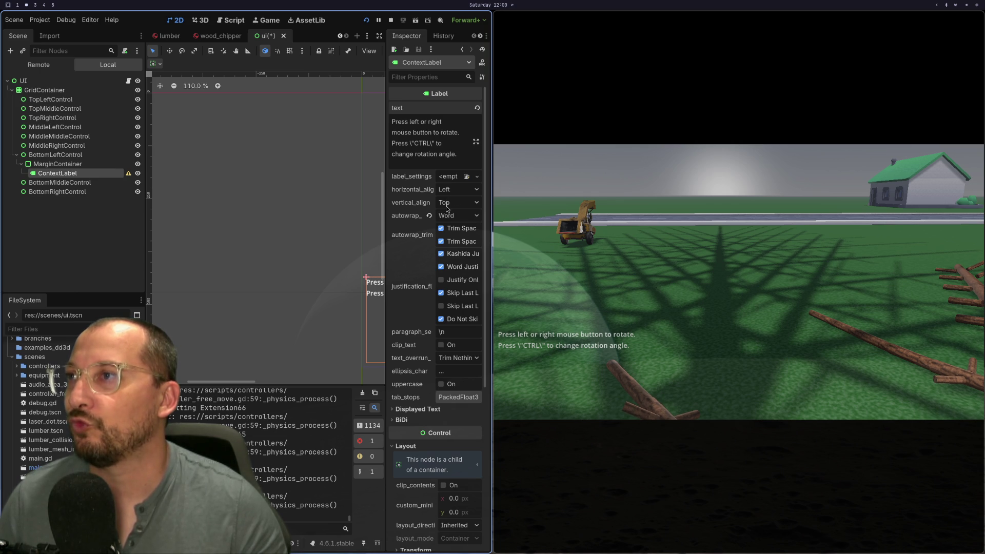
left_click(57, 164)
left_click(56, 173)
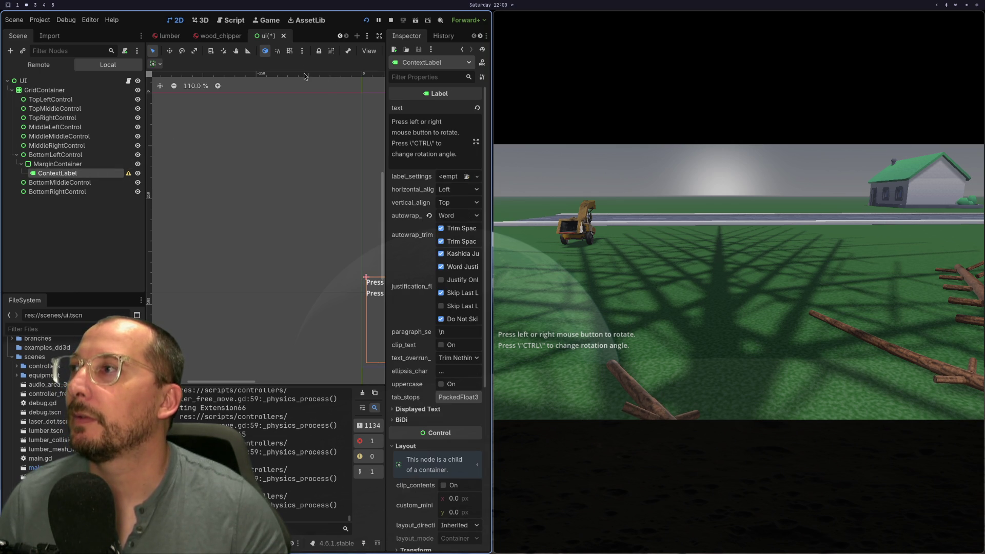
left_click(159, 65)
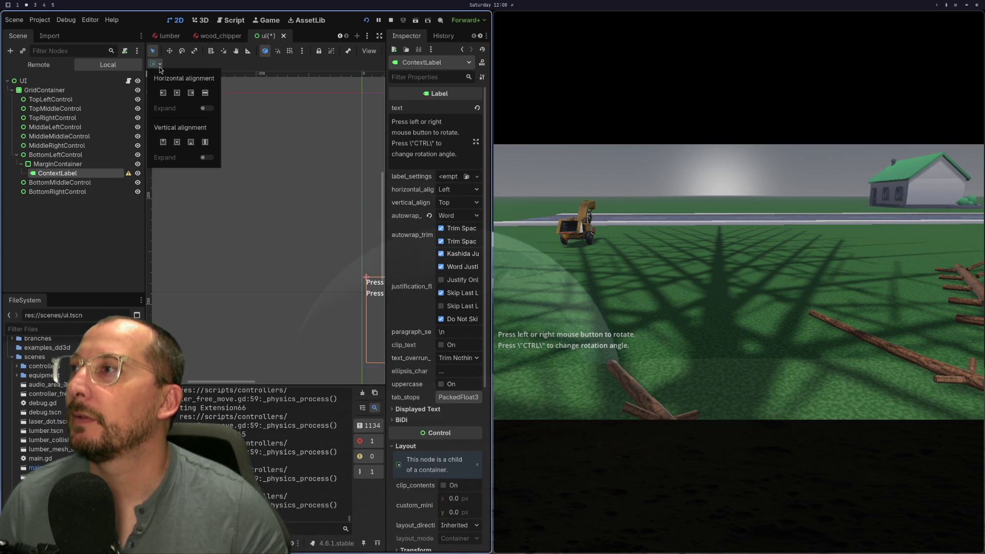
left_click(190, 144)
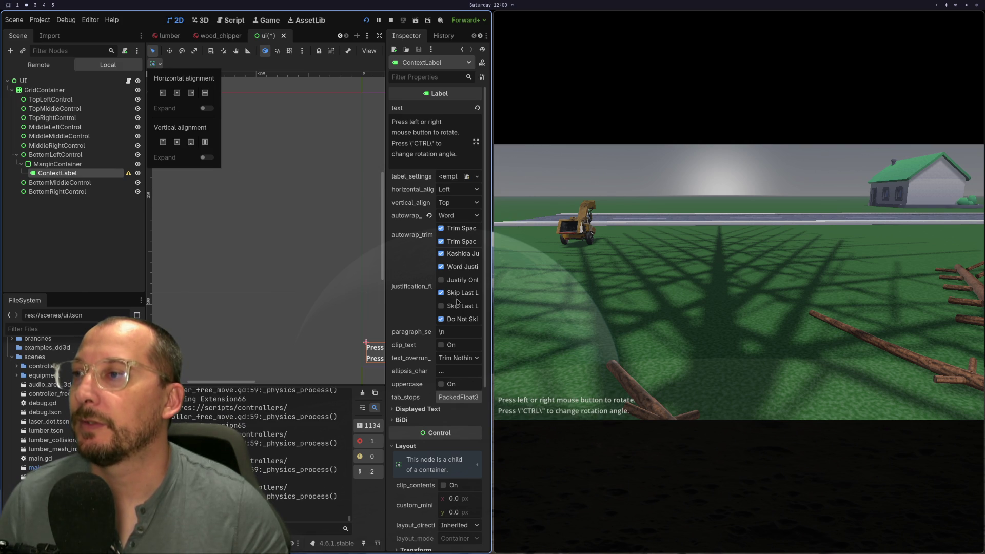
left_click(461, 154)
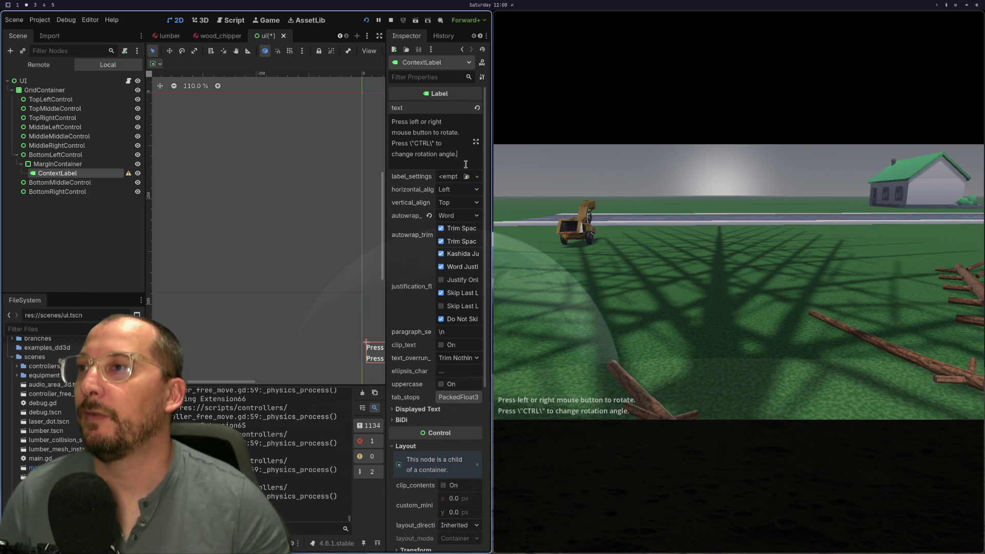
Clear all placeholder text from ContextLabel's Text property.
key("ctrl+v")
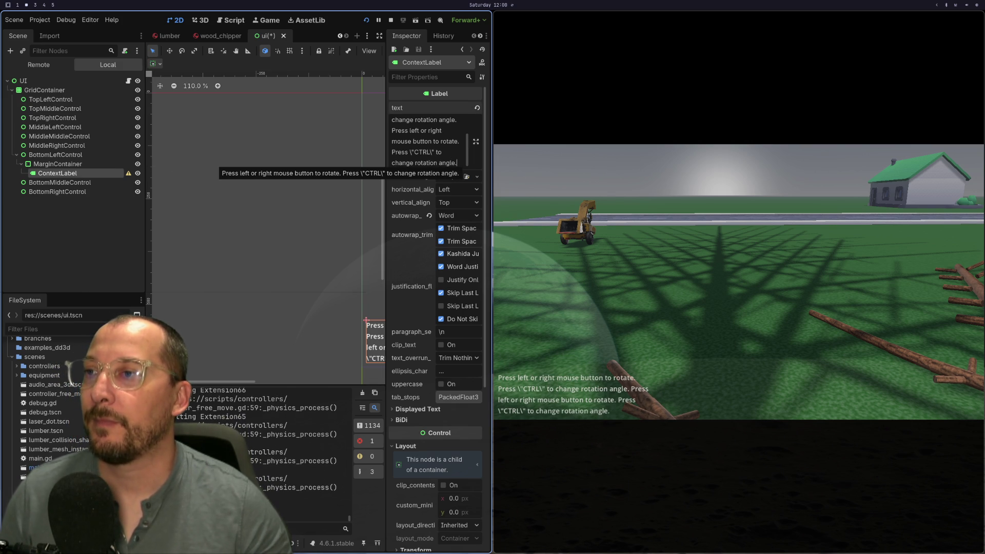
key("ctrl+z")
right_click(435, 164)
left_click(451, 246)
left_click(435, 164)
key("ctrl+a")
key("Right")
key("ctrl+a")
key("BackSpace")
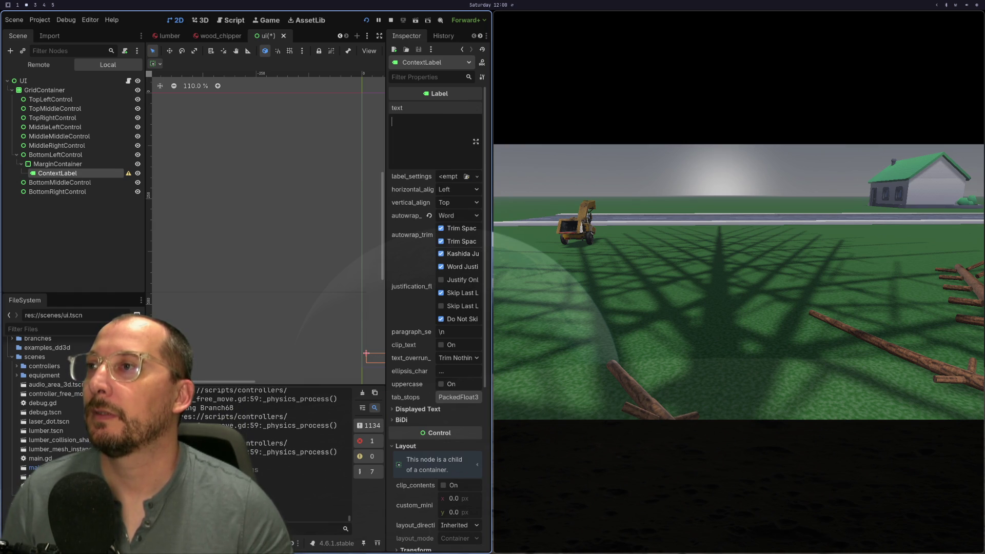
Pick up, rotate and drop a log in the game to confirm the hint, then close it.
left_click(739, 282)
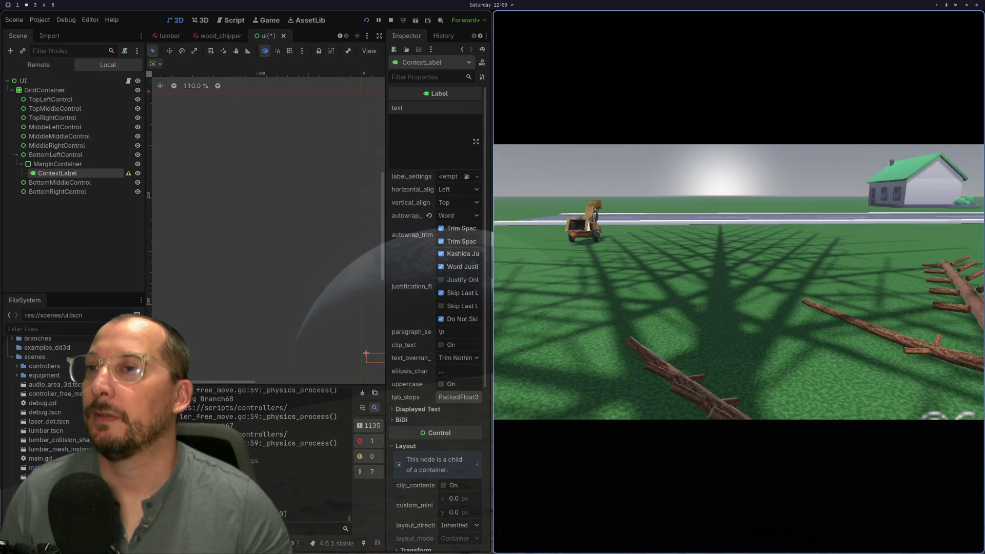
left_click(739, 282)
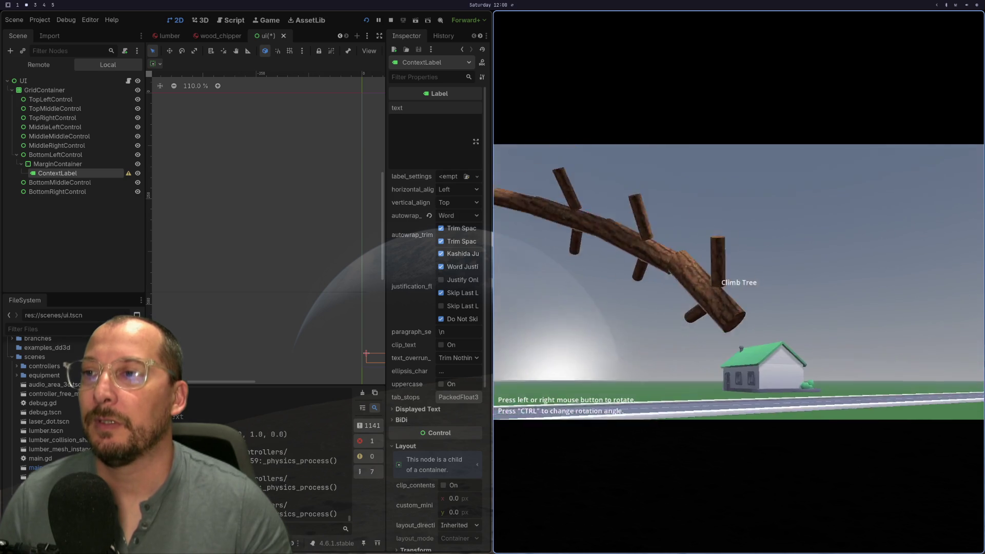
left_click(738, 282)
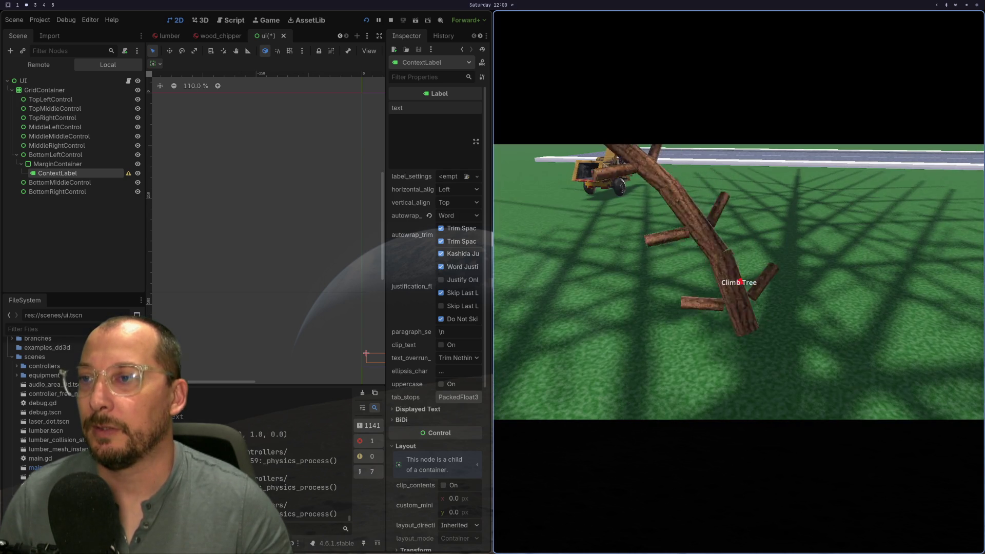
left_click(738, 282)
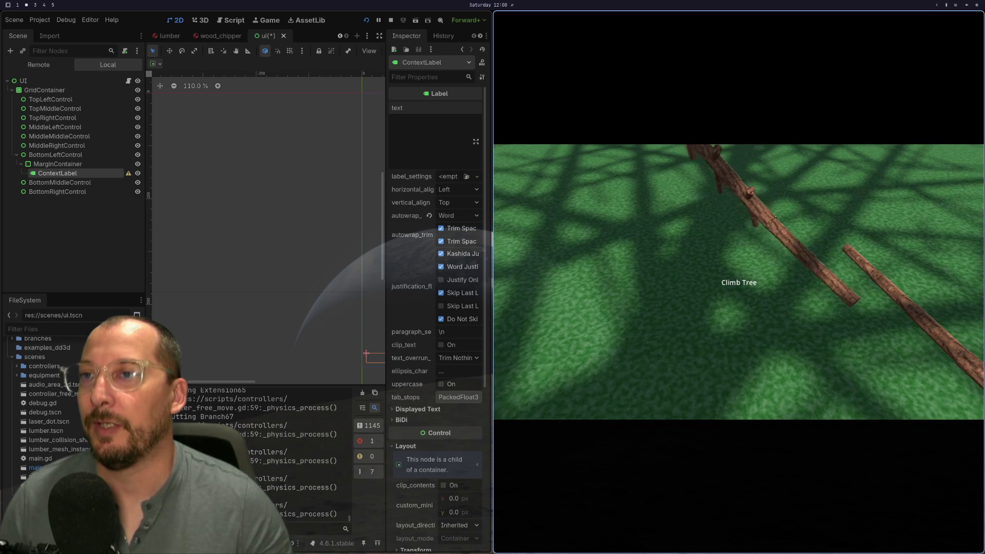
key("F8")
key("super+1")
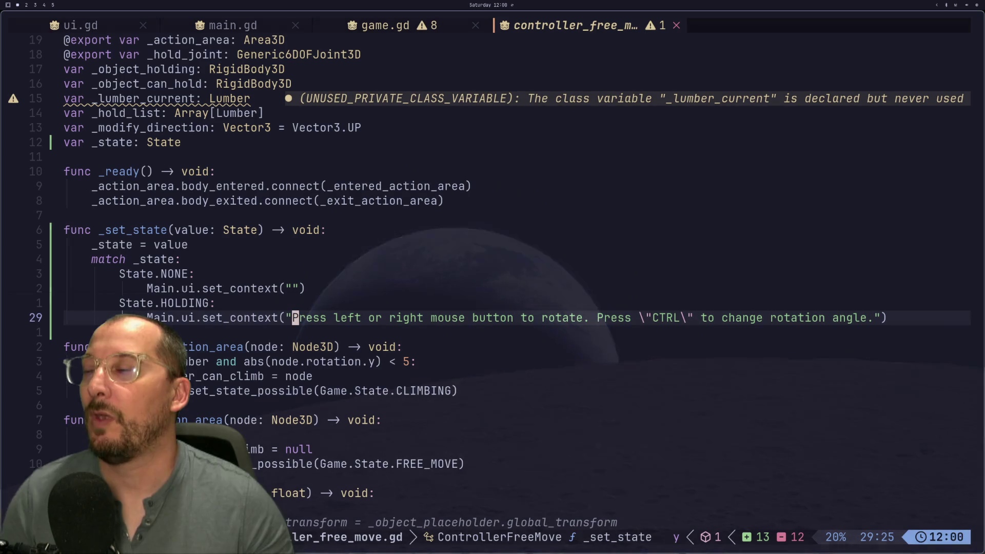
key("colon")
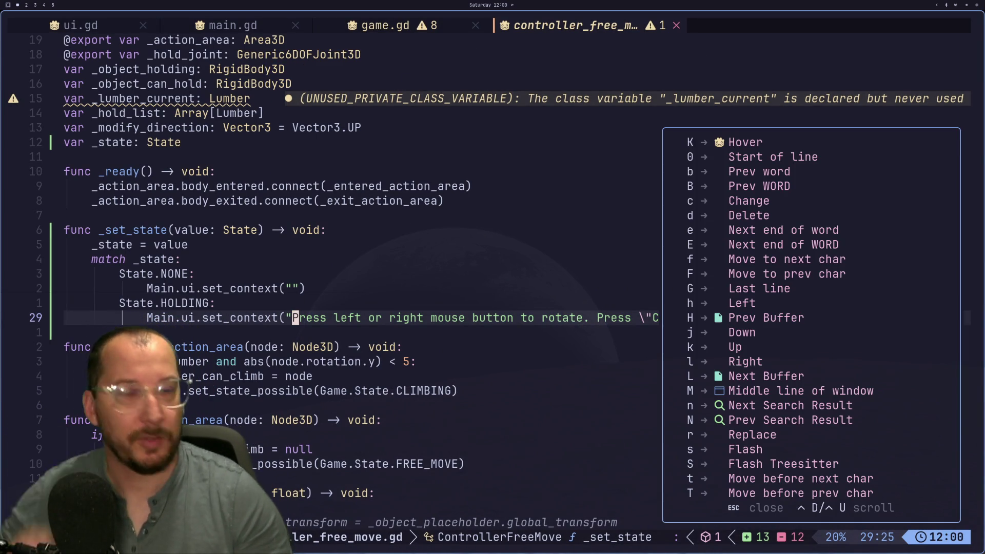
key("Escape")
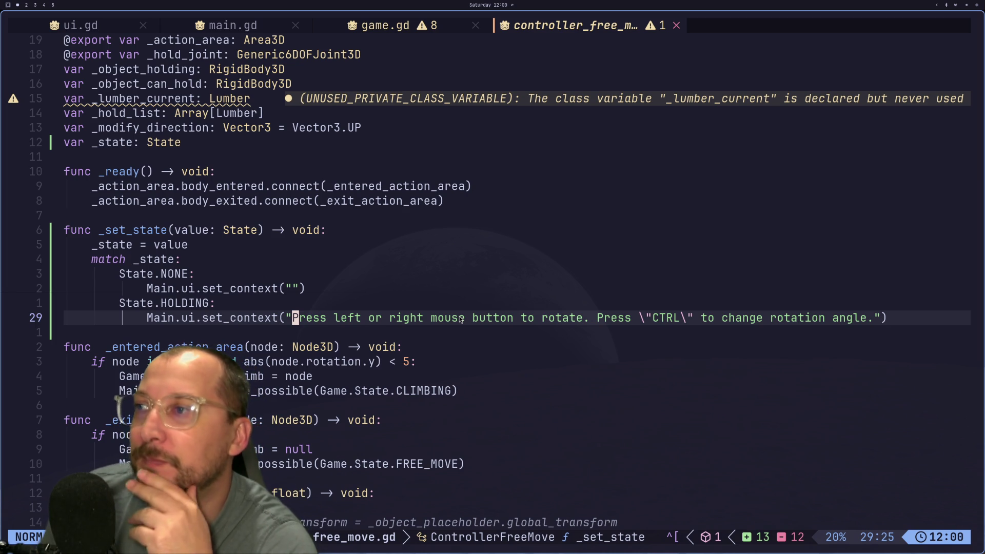
scroll(455, 445, "down", 15)
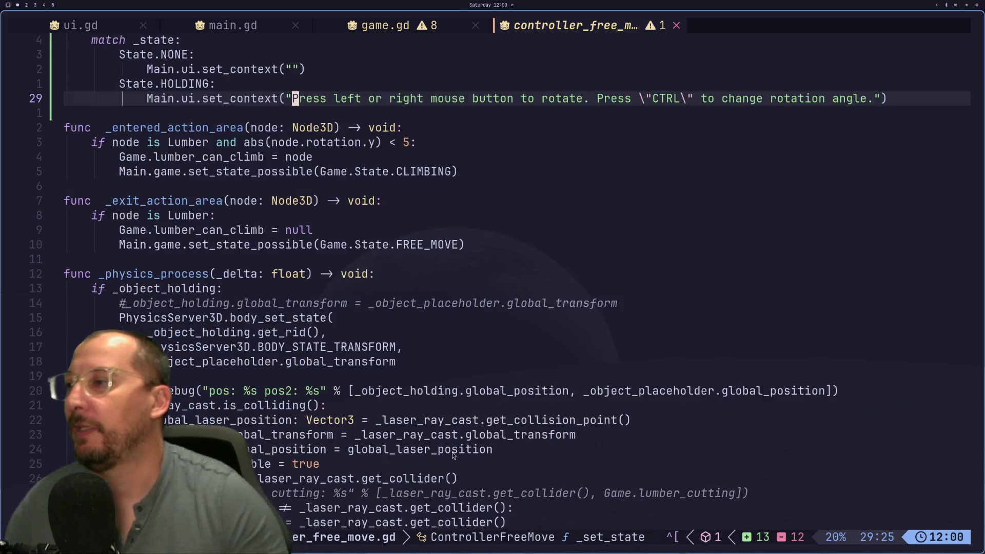
left_click(256, 186)
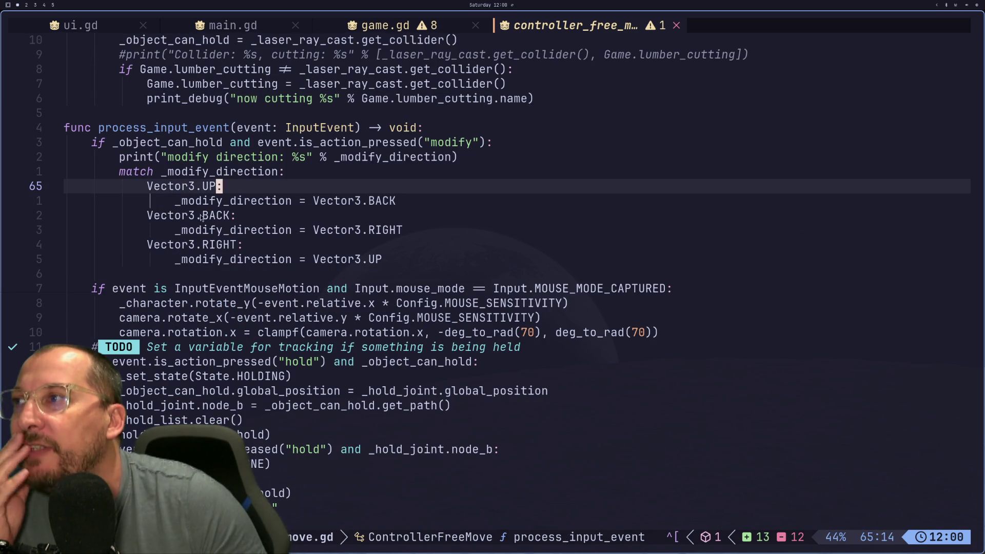
left_click(259, 201)
left_click(260, 230)
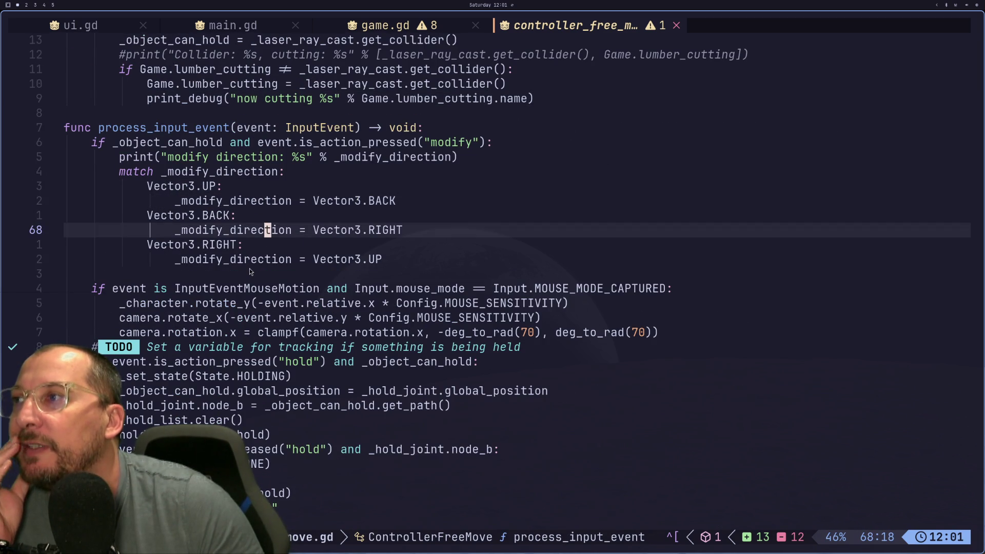
key("braceright")
scroll(270, 267, "up", 17)
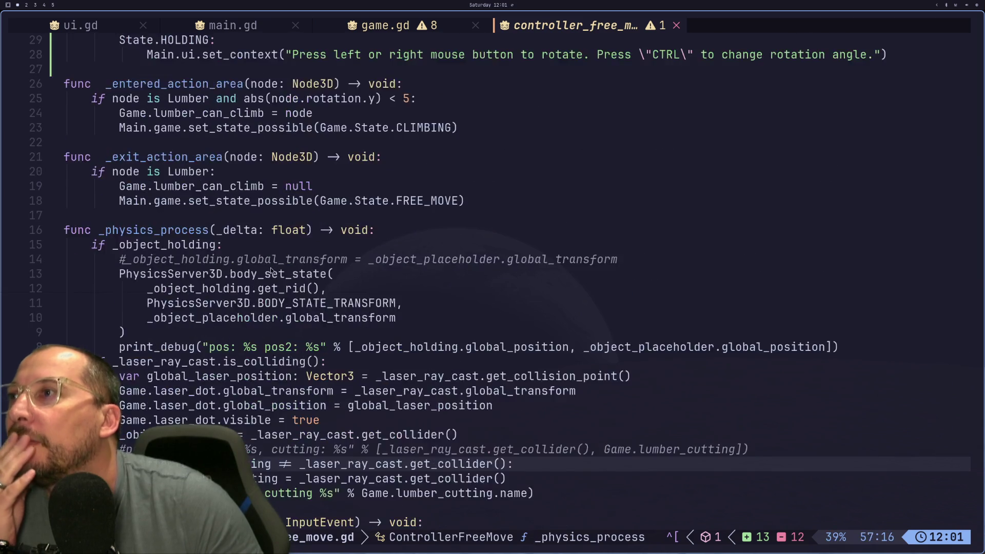
scroll(271, 270, "up", 1)
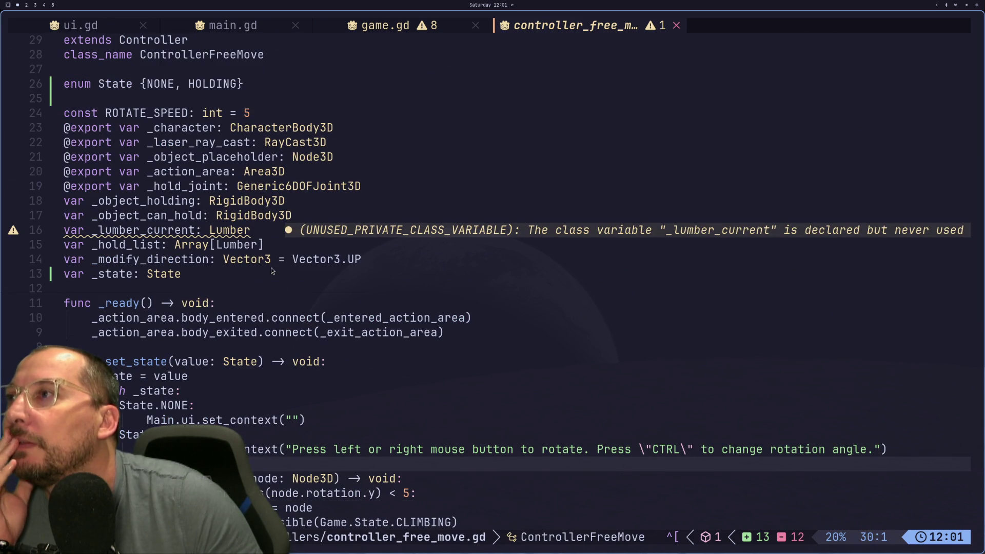
left_click(218, 77)
left_click(191, 83)
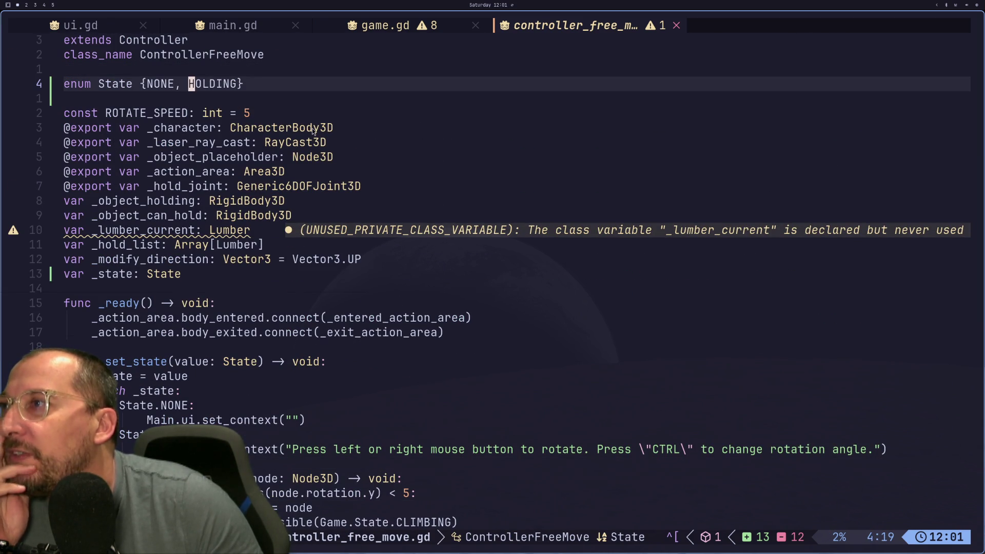
key("shift+a")
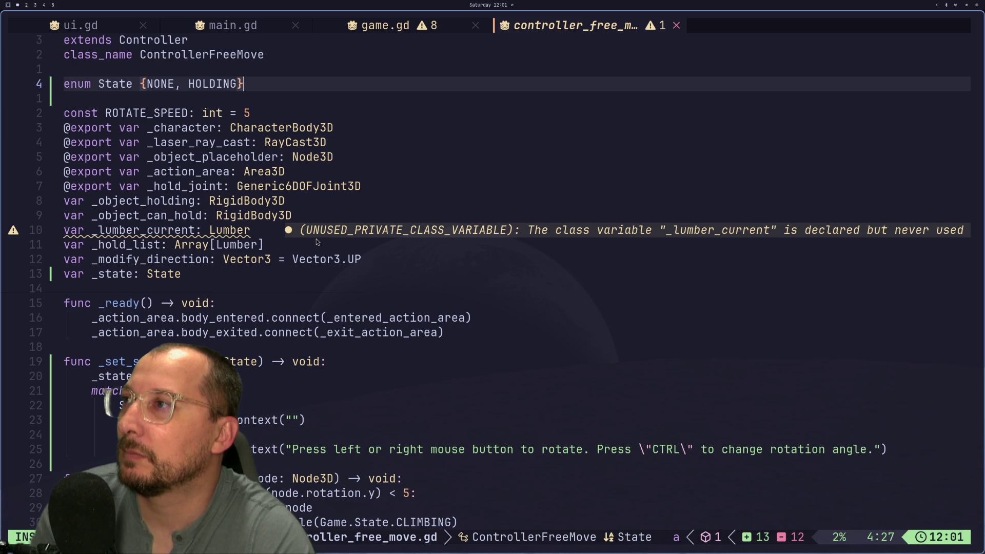
key("Return")
Declare enum Rotate {X, Y, Z} below the State enum and save with :w.
type("enum ")
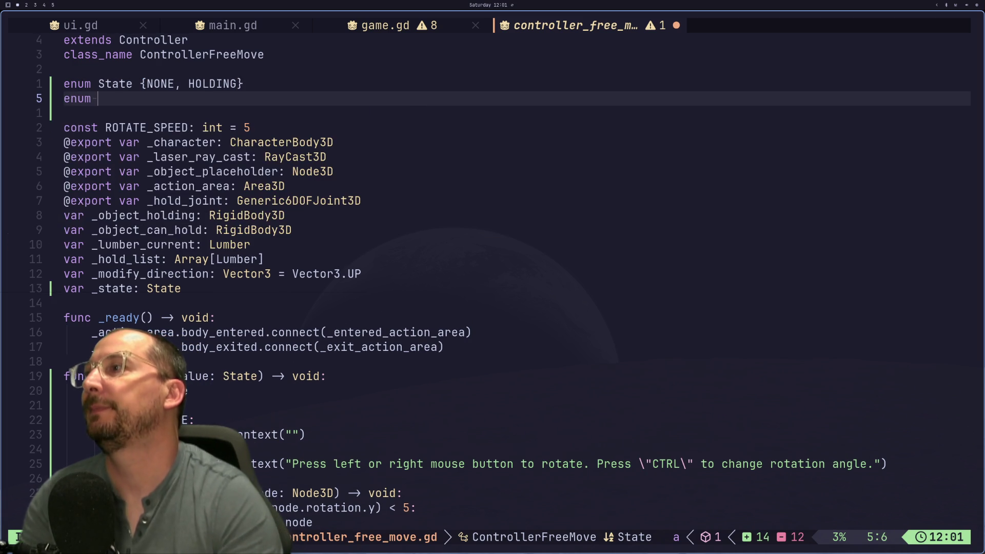
type("ROT")
key("BackSpace")
key("BackSpace")
type("otate {")
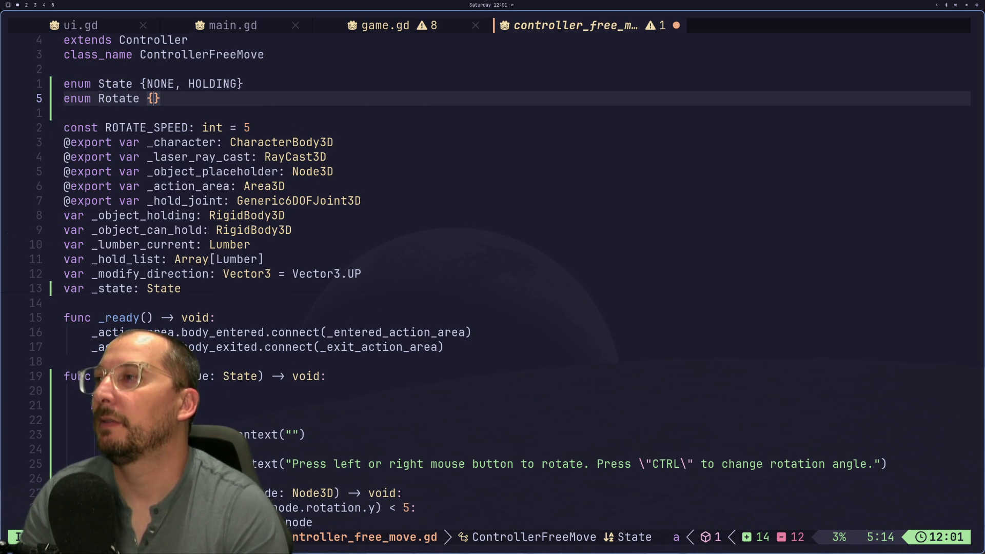
type("UP,")
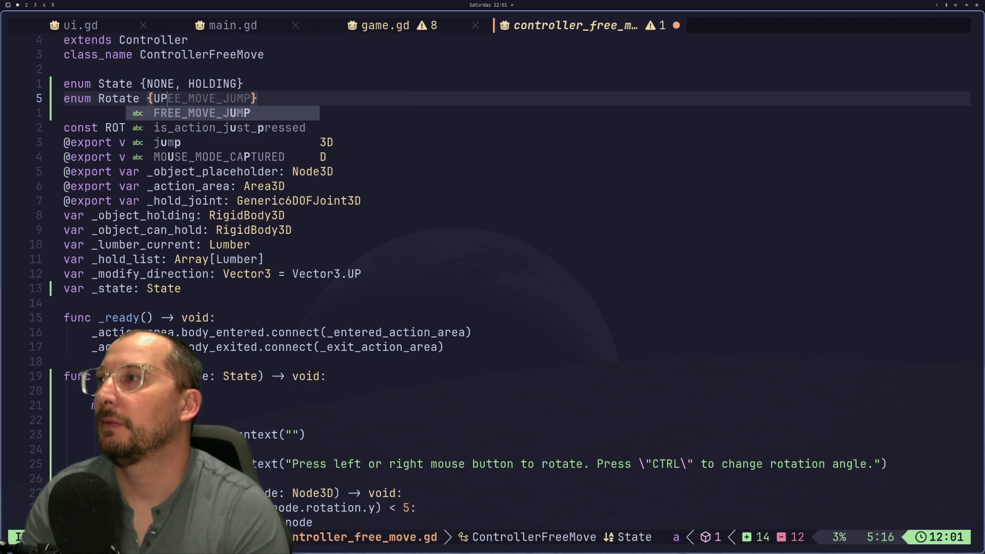
key("BackSpace")
key("BackSpace")
key("BackSpace")
type("U")
key("BackSpace")
type("Y,")
key("BackSpace")
key("BackSpace")
key("BackSpace")
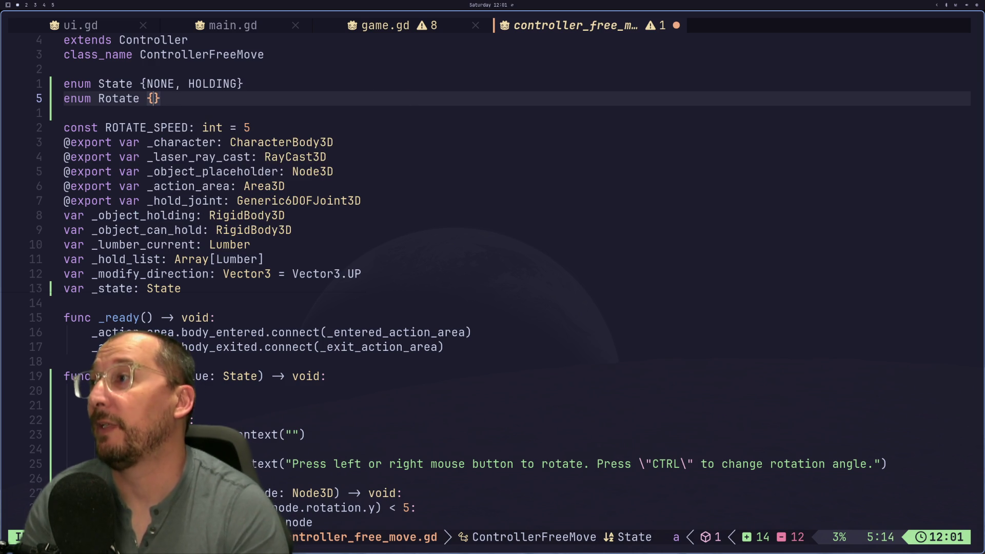
type("X")
type(", Y, Z")
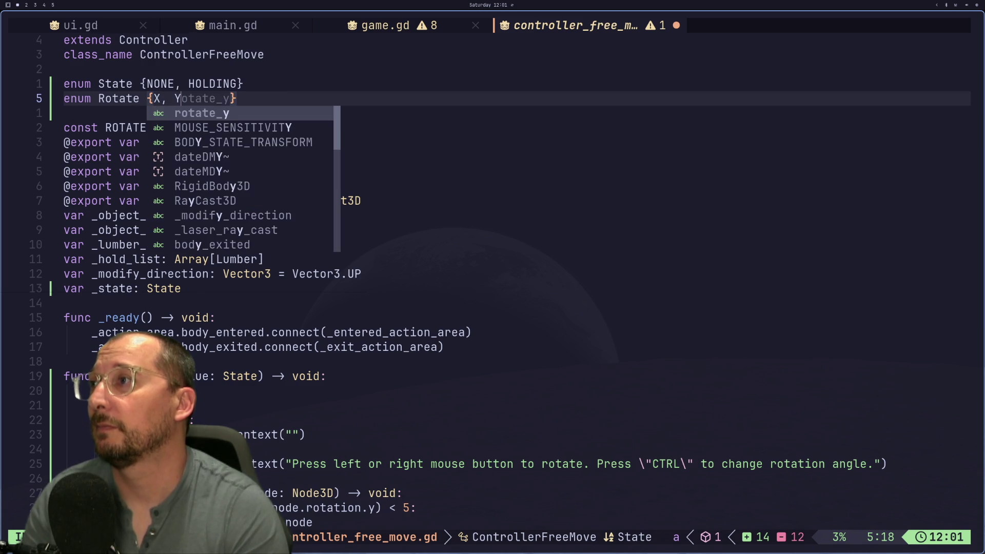
key("Escape")
type(":w")
key("Return")
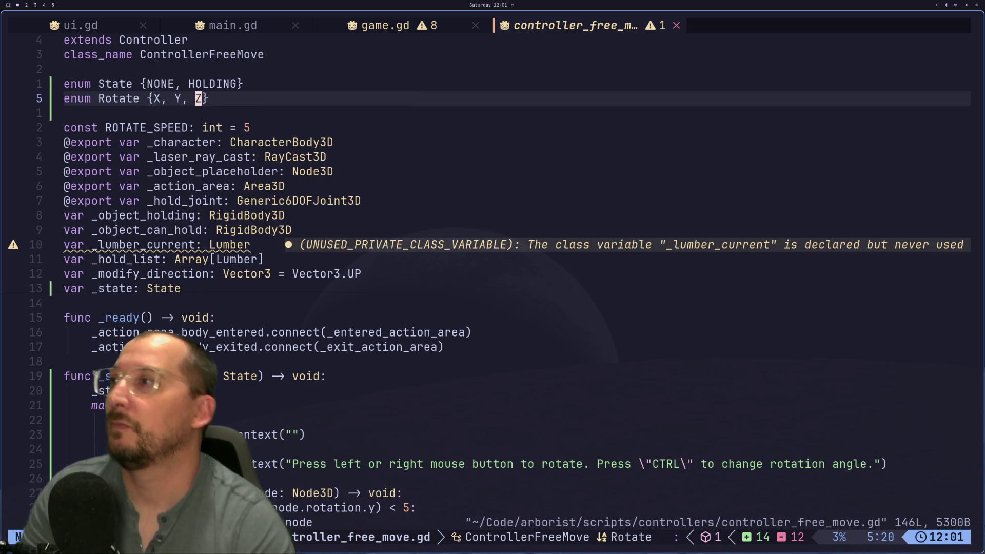
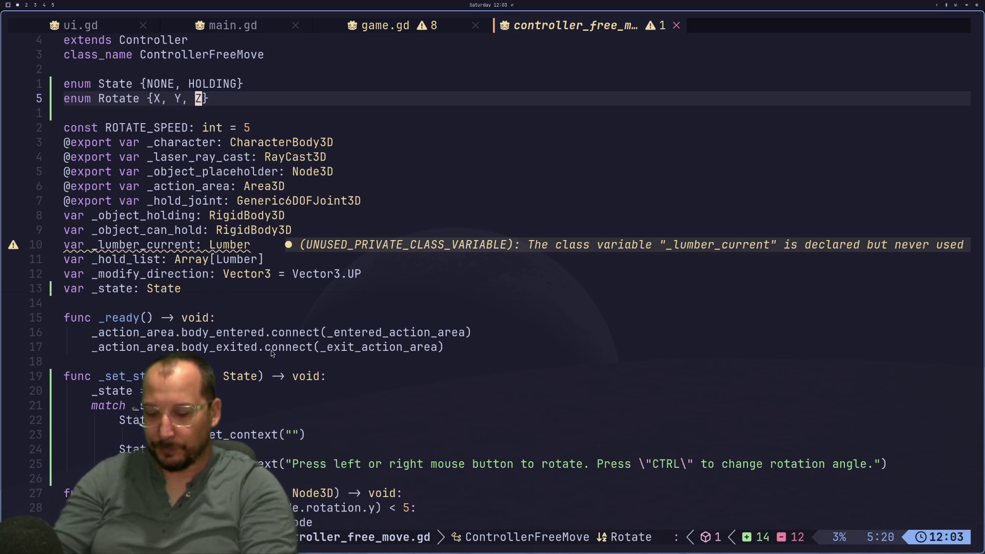
Bring the editor forward and add an empty line beneath 'var _state: State' in controller_free_move.gd.
key("super+4")
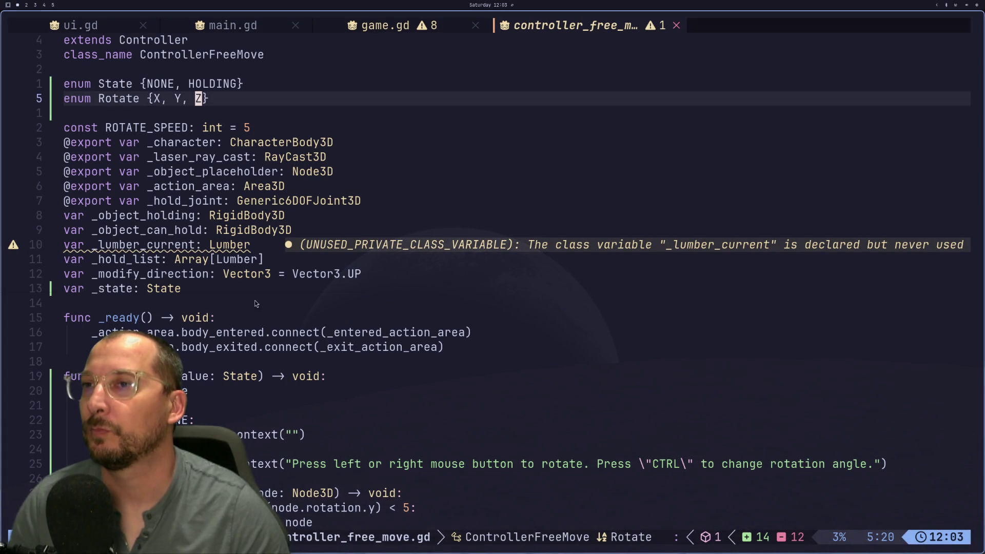
left_click(260, 294)
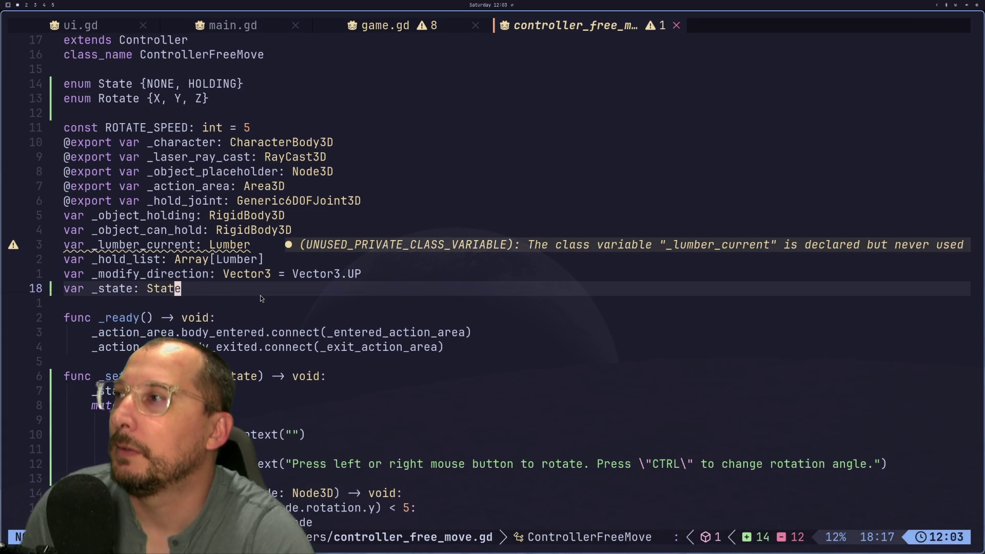
key("o")
key("Escape")
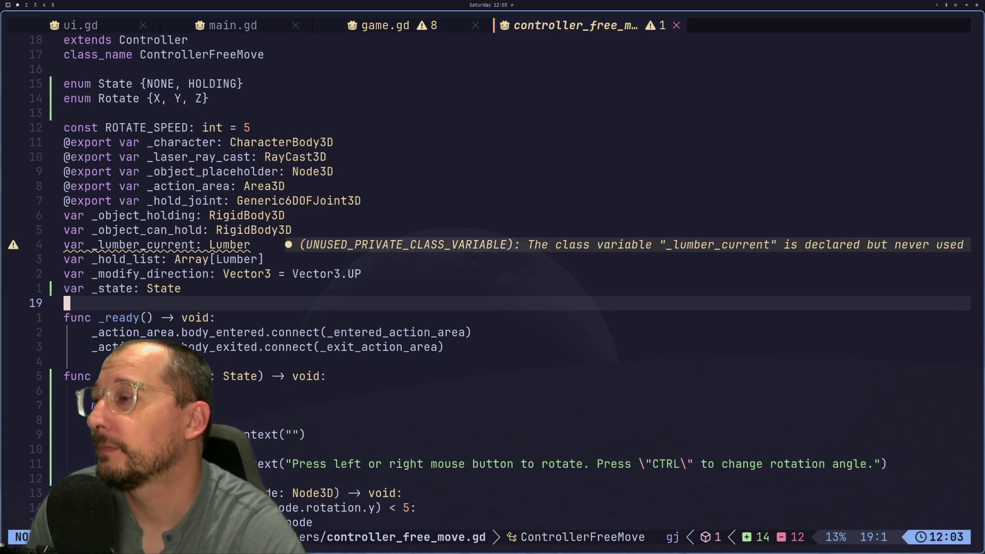
Begin a new _rotate_direction declaration line below _modify_direction.
key("k")
key("k")
type("o")
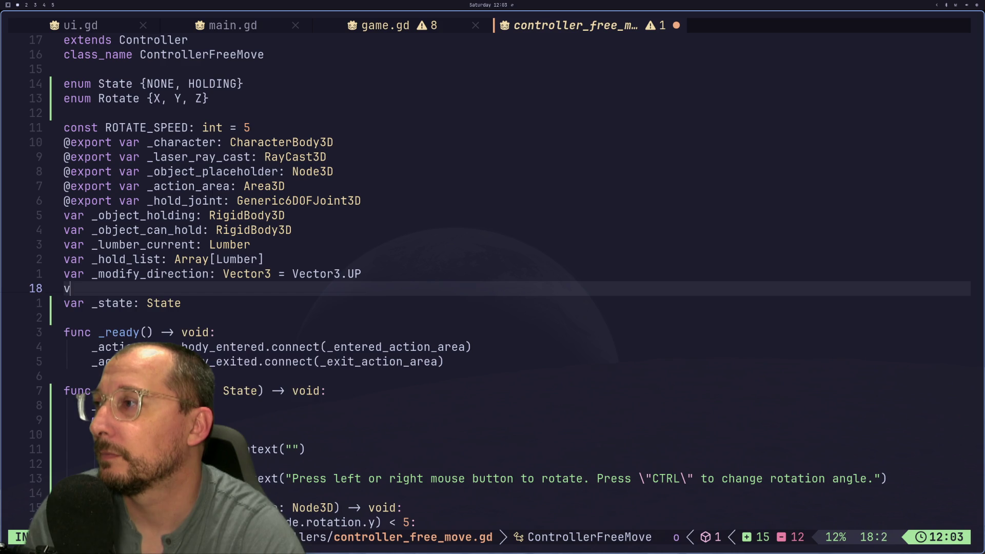
type("_r")
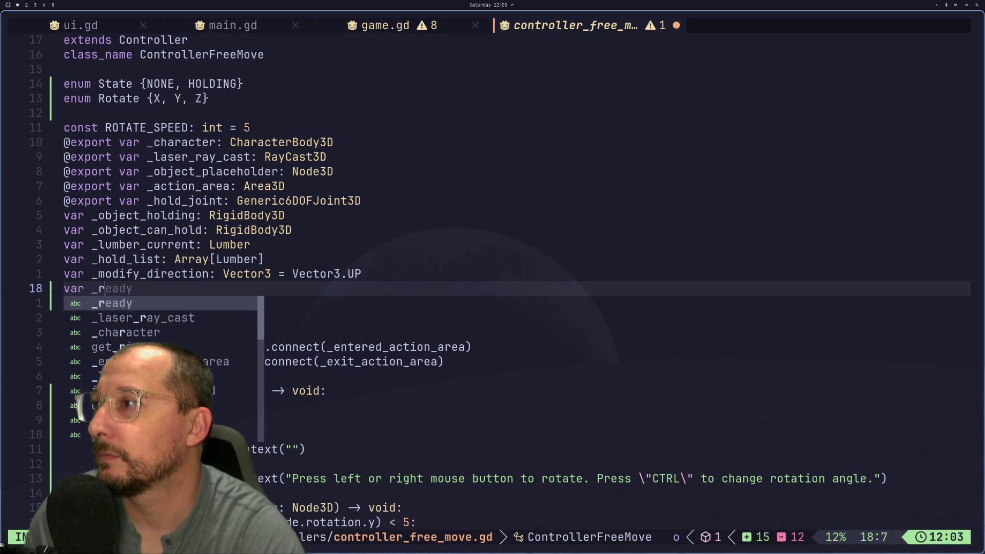
type("otate")
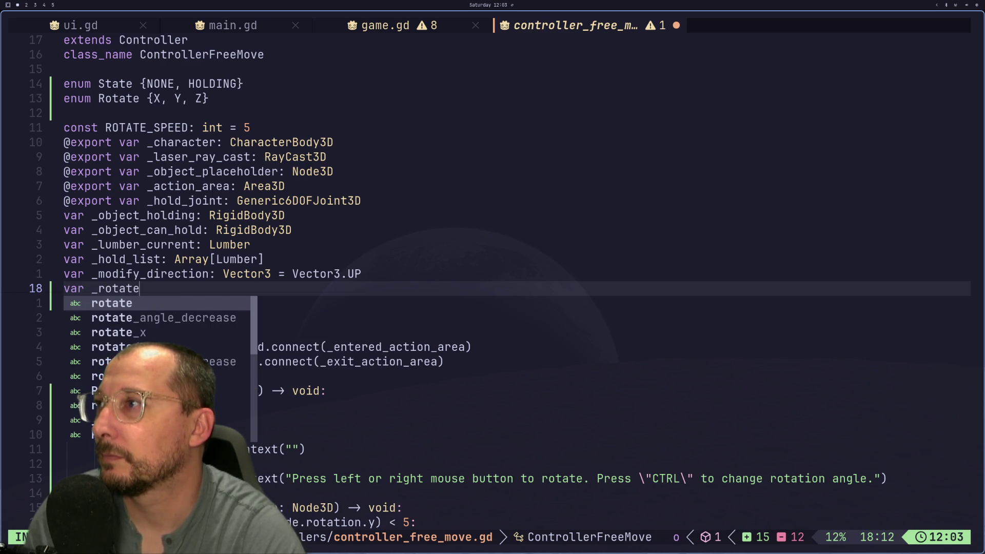
type("_")
type("direction")
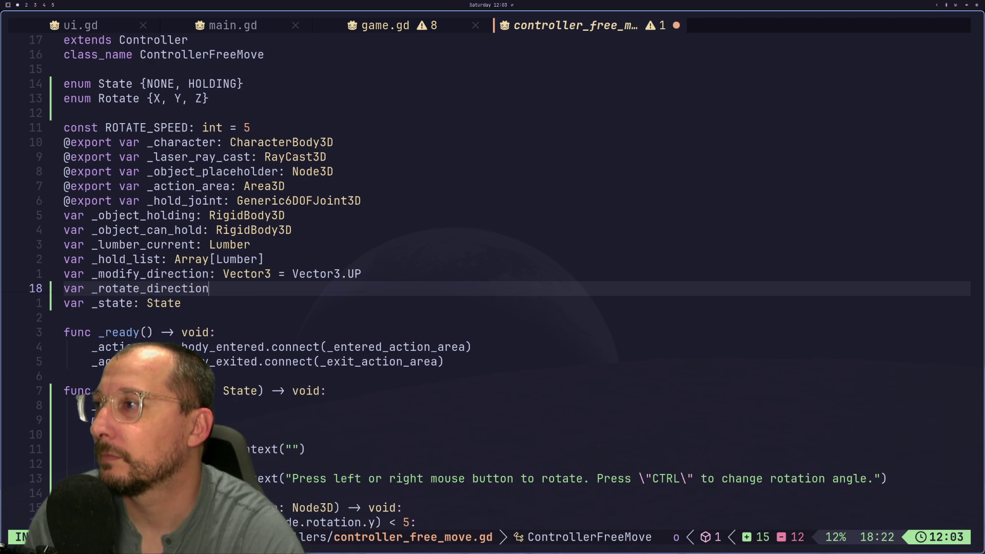
type(":")
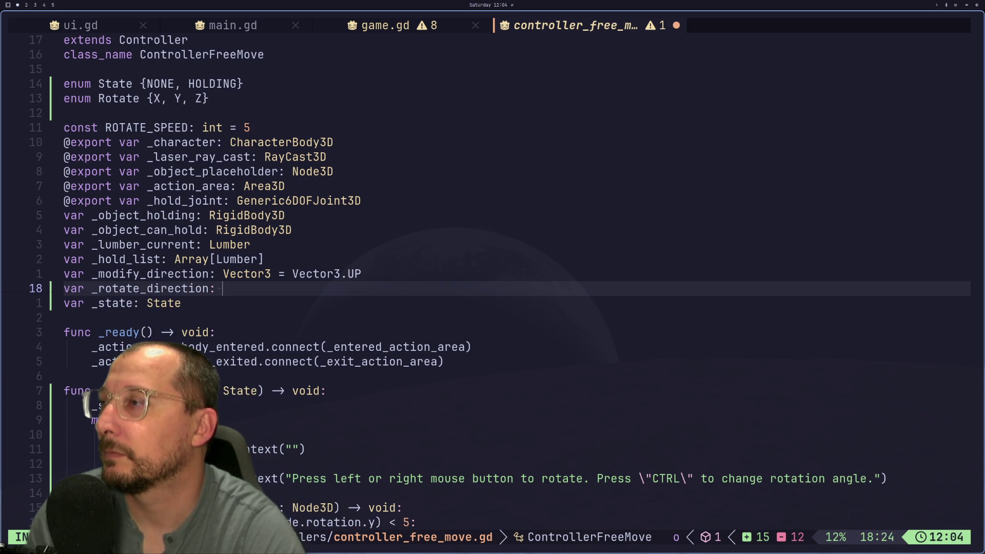
key("Escape")
Rename enum Rotate to RotateDirection and save the script.
key("k")
key("k")
key("k")
key("h")
key("h")
key("h")
key("b")
key("b")
key("b")
type("enum RotateDirectio")
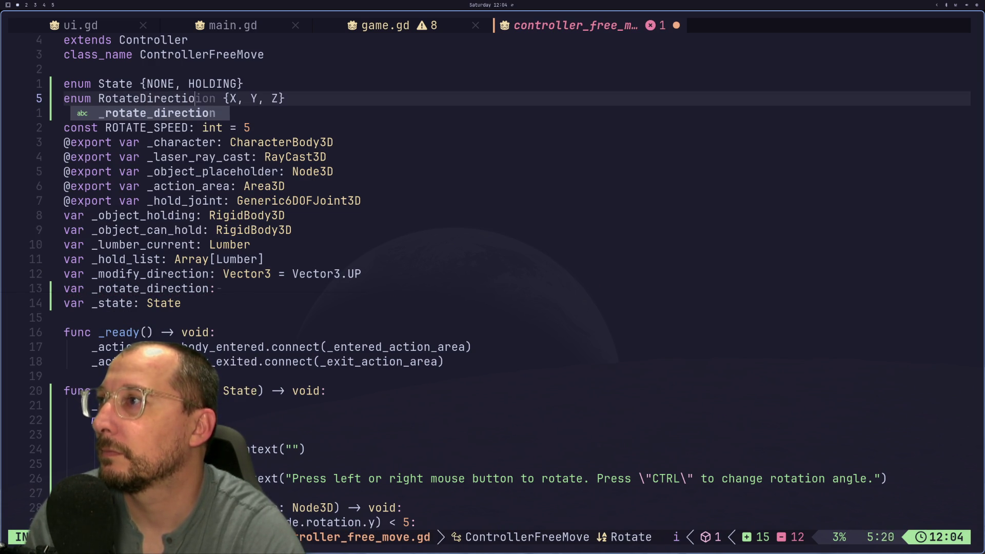
type("n")
key("Escape")
type(":w")
key("Return")
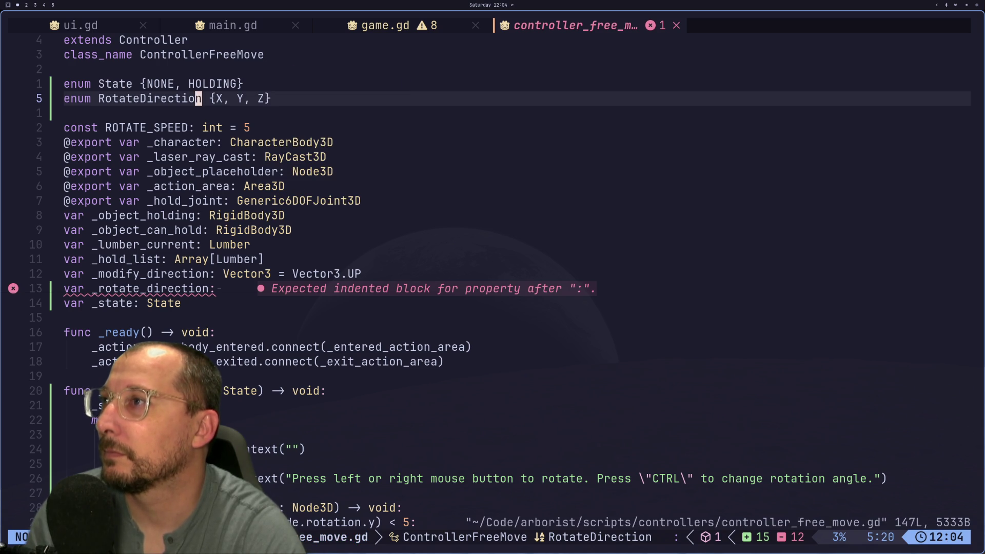
Give _rotate_direction the type RotateDirection and save.
key("6")
key("j")
key("j")
key("j")
key("j")
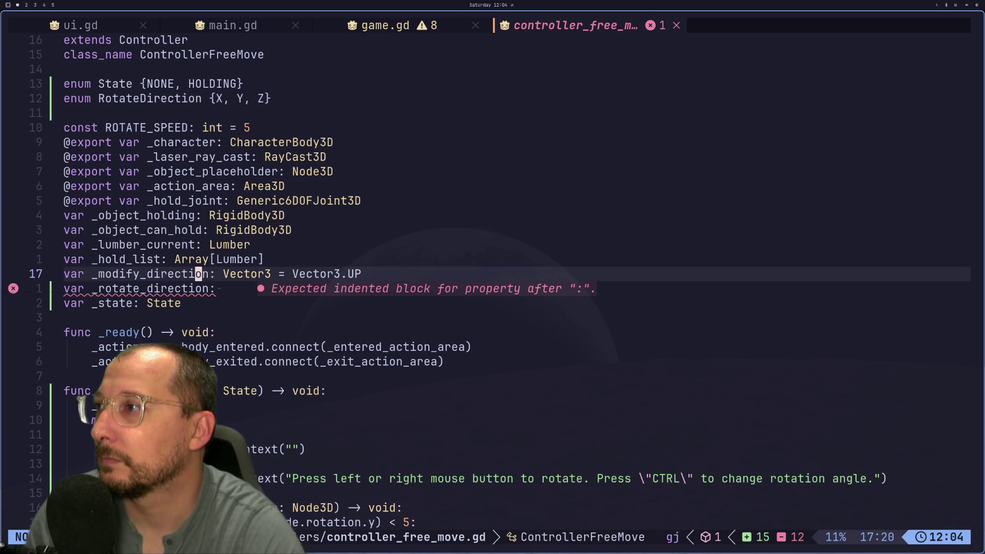
type("A")
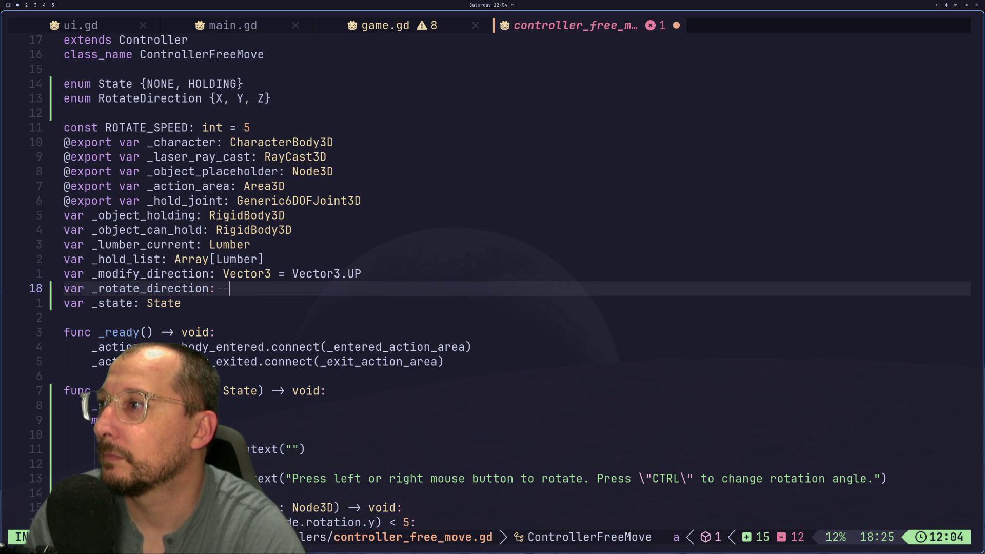
type(" Rot")
key("Return")
key("Escape")
type(":w")
key("Return")
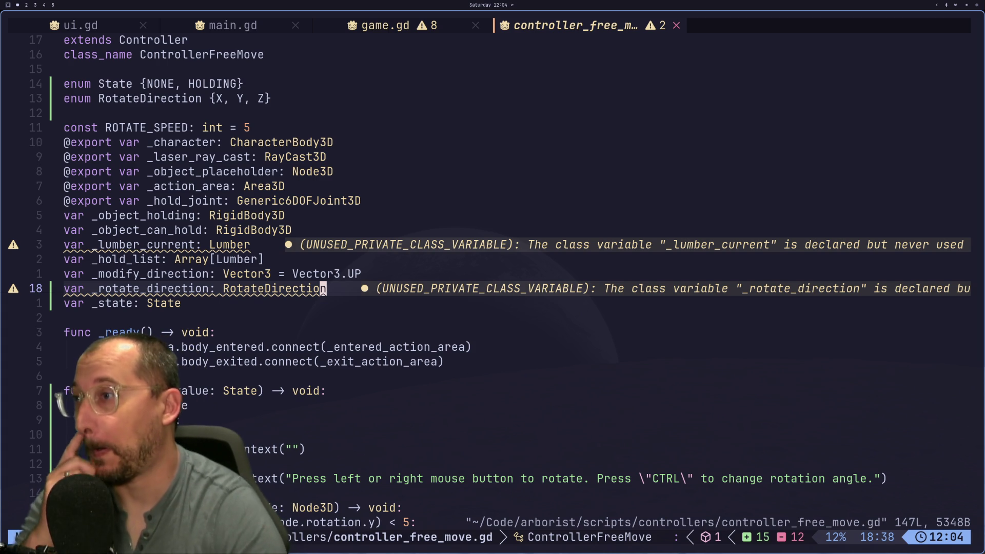
Delete the _modify_direction declaration line and save.
key("j")
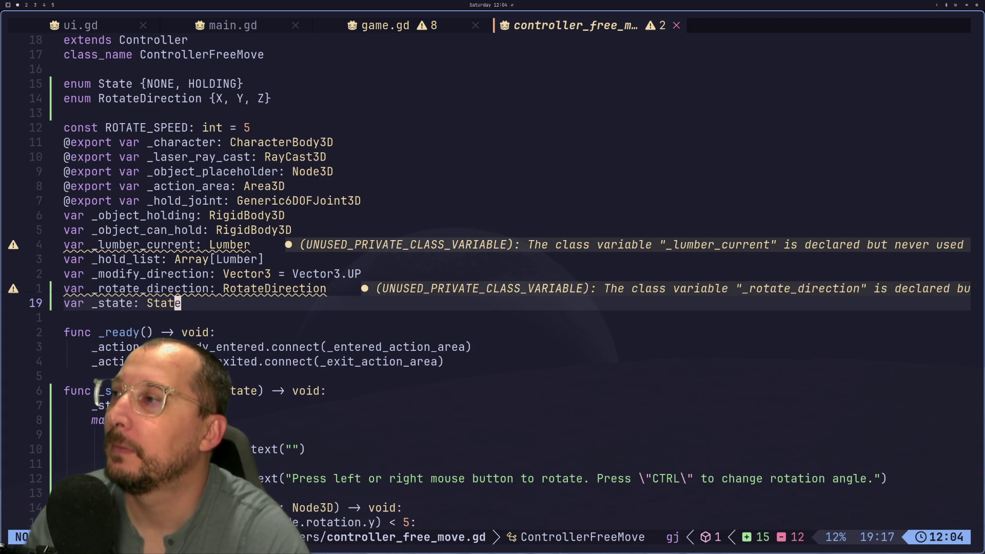
key("k")
key("k")
key("d")
key("d")
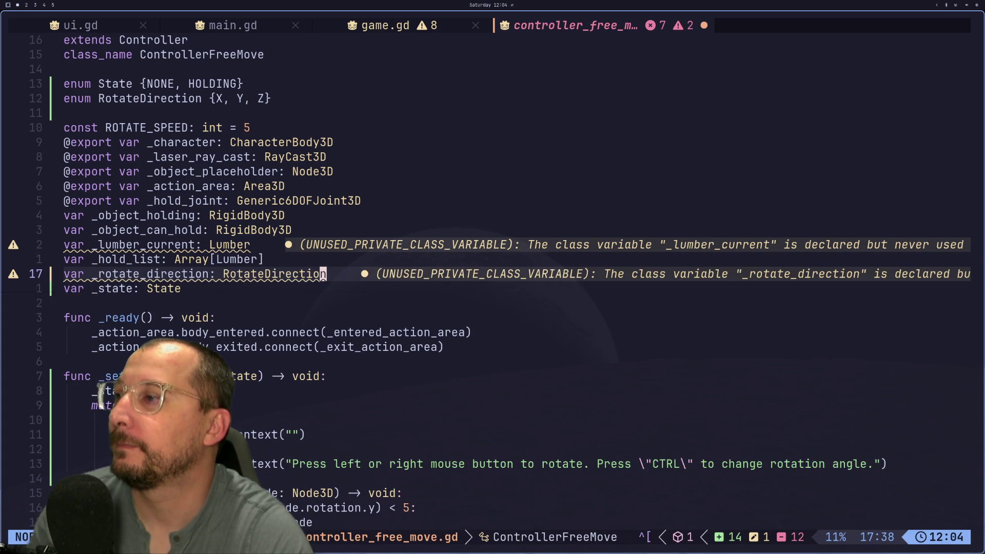
type(":w")
key("Return")
key("j")
key("j")
key("j")
key("j")
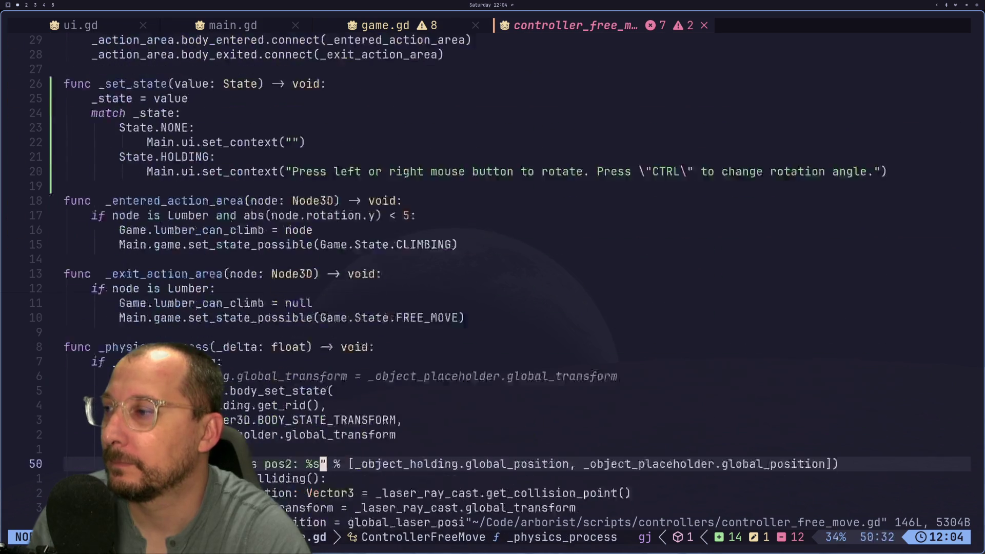
Delete the modify direction debug print line and save.
key("k")
key("k")
key("k")
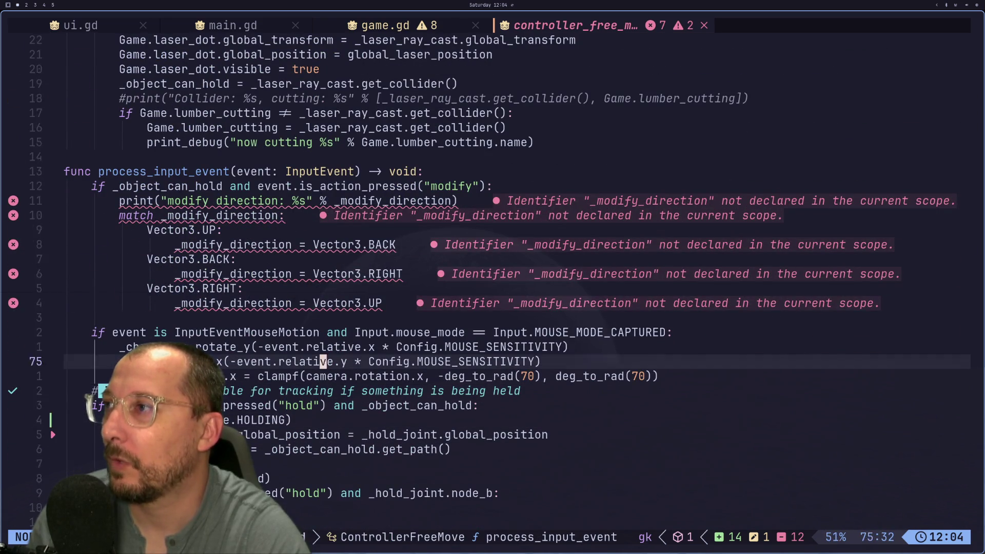
key("k")
key("k")
key("k")
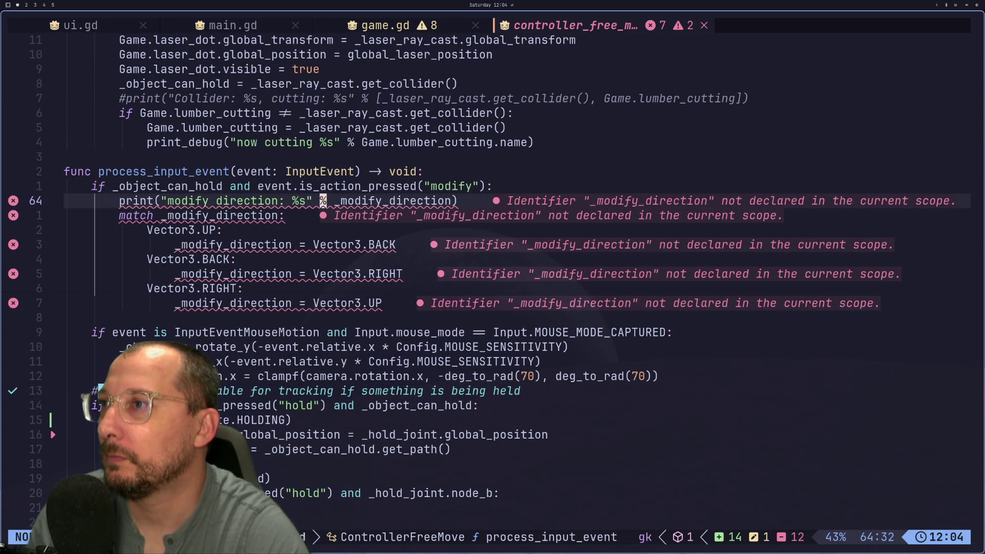
key("j")
key("Escape")
key("d")
key("d")
type(":w")
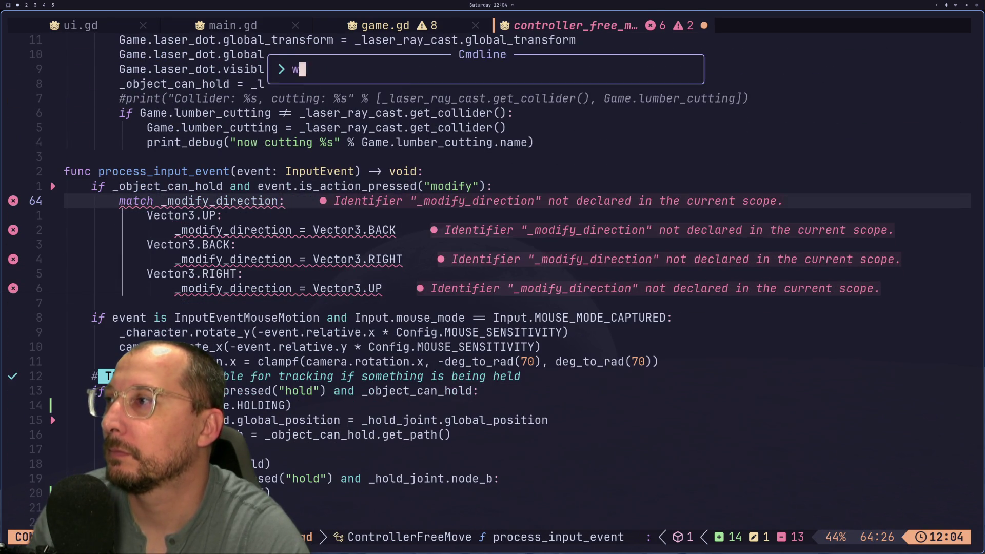
key("Return")
Replace the _object_can_hold condition in the modify check with _state == State.HOLDING and save.
key("k")
key("k")
key("k")
key("j")
key("j")
key("l")
key("l")
key("k")
key("k")
key("k")
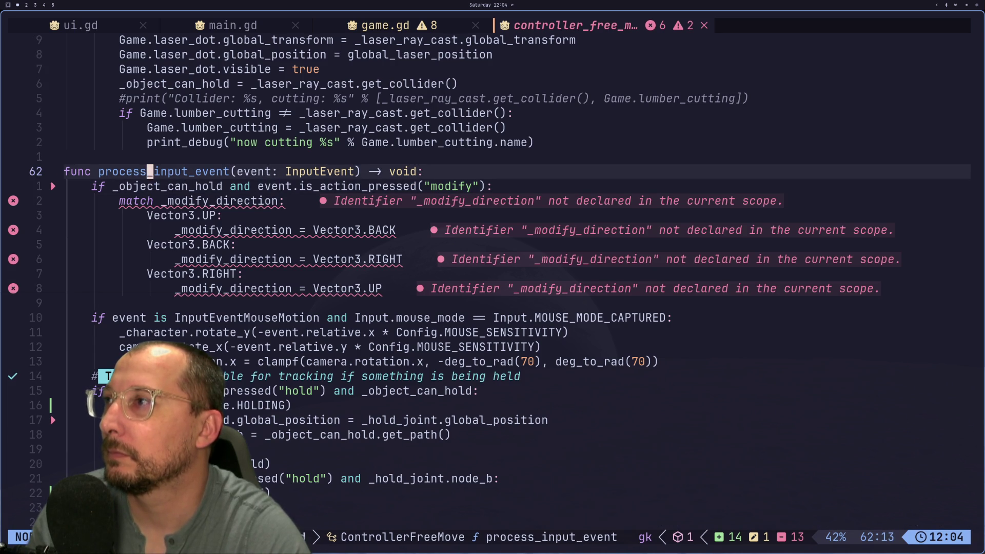
key("j")
key("j")
key("j")
key("l")
key("l")
key("l")
key("j")
key("j")
key("j")
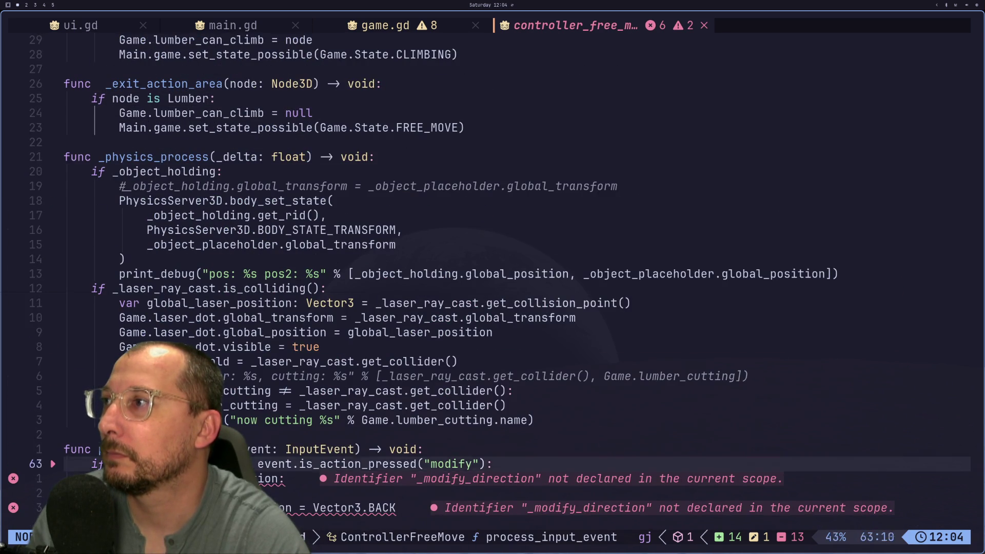
key("k")
key("k")
key("k")
key("k")
key("k")
key("k")
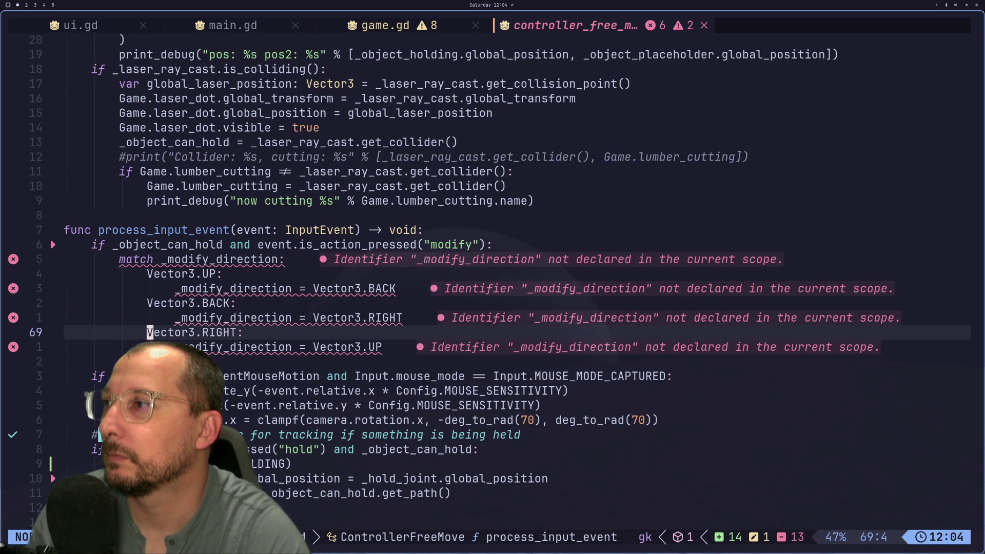
key("h")
key("h")
key("h")
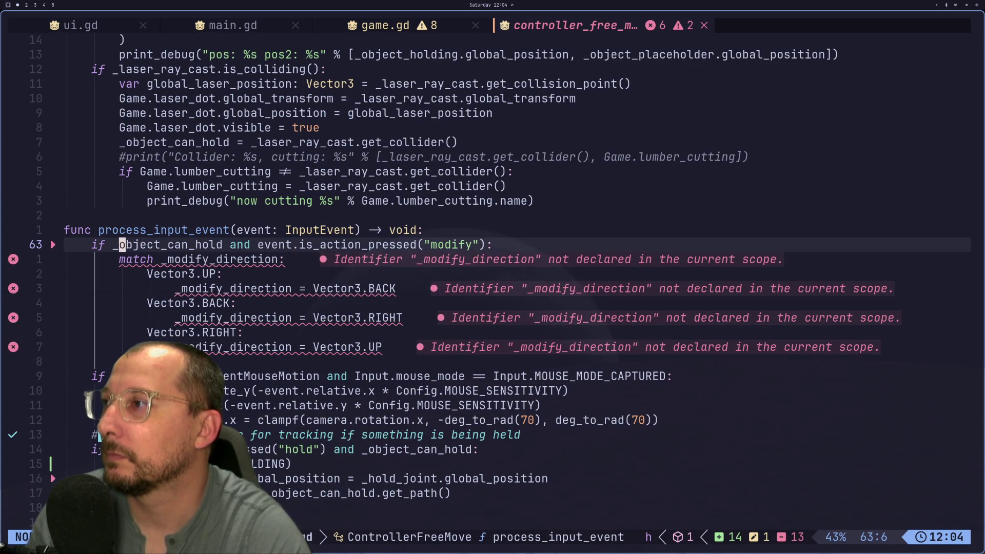
type("ciw_se")
key("BackSpace")
type("tate ")
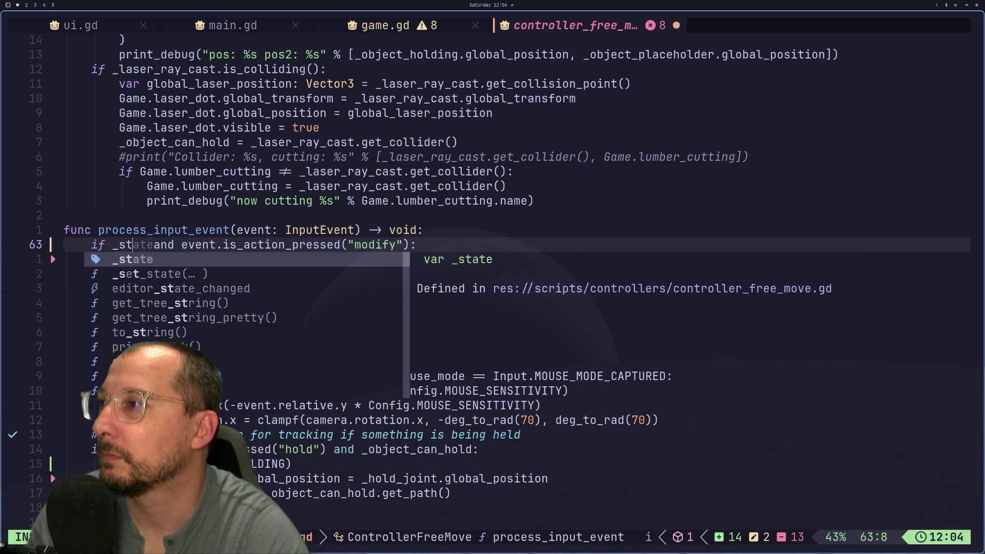
type("== ")
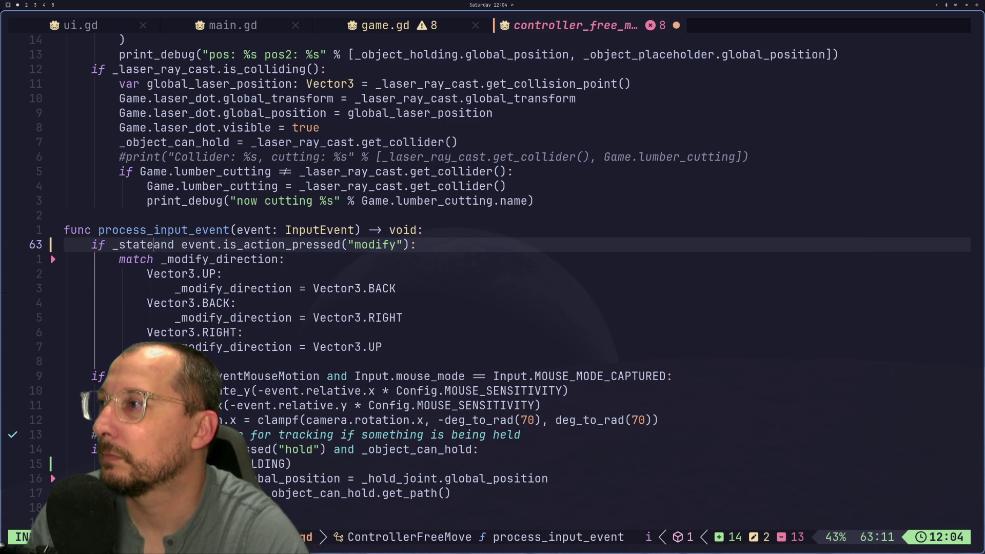
type("Stat.")
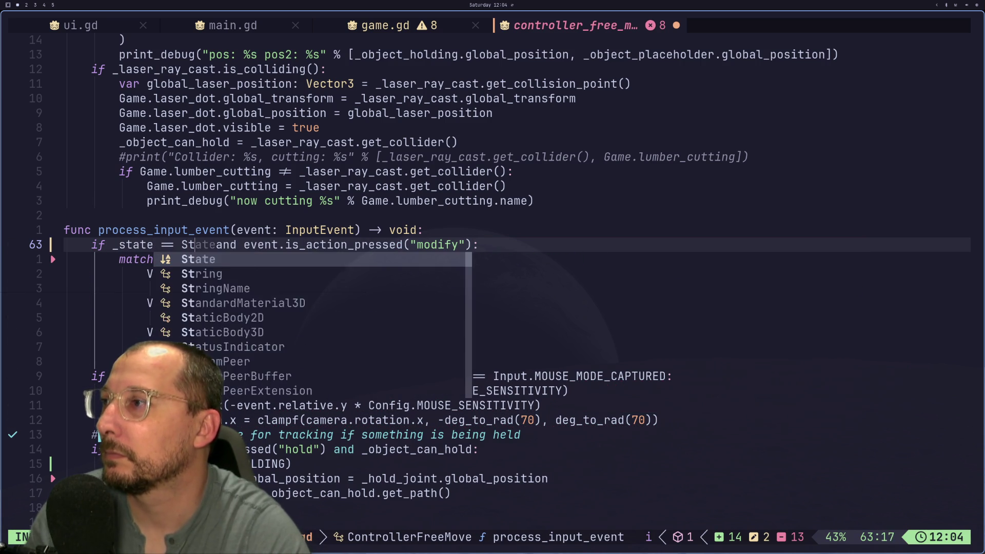
key("BackSpace")
type("e.HOLDING")
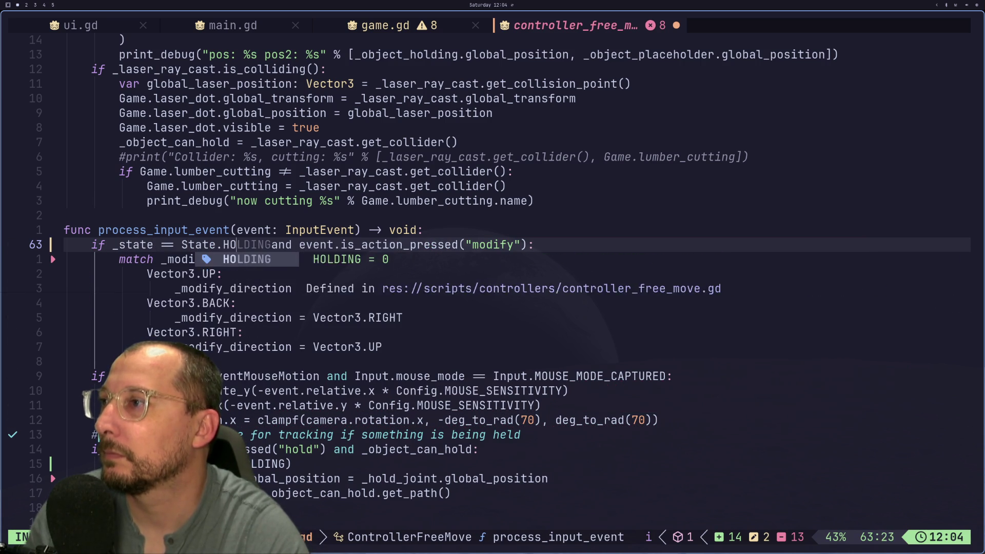
key("Escape")
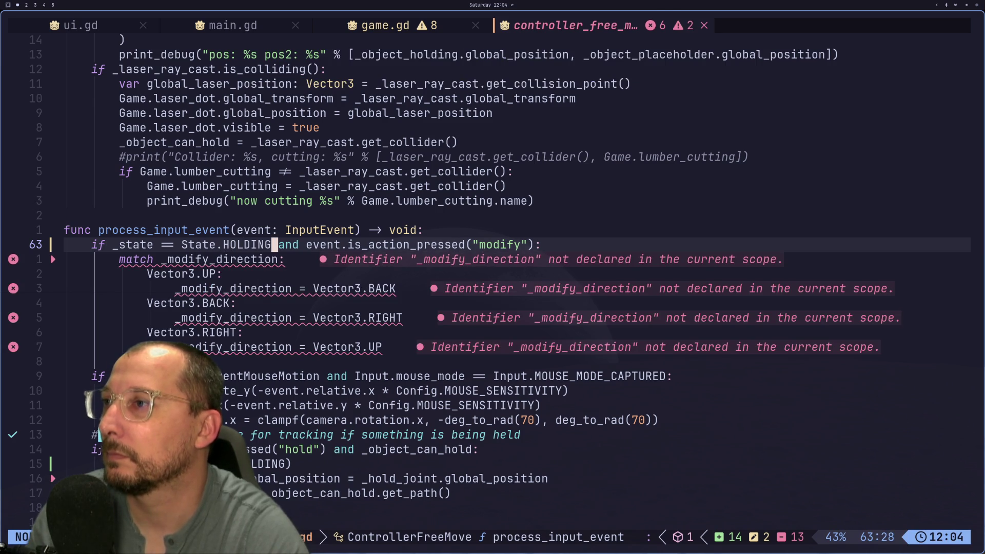
key("ctrl+s")
Cut '_state == State.HOLDING' from the start of line 63's condition.
key("b")
key("b")
key("b")
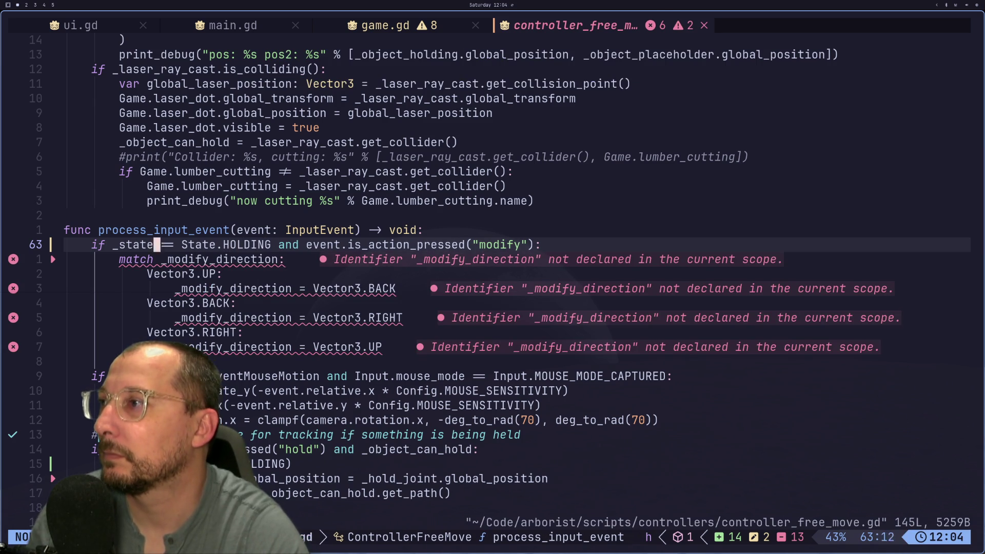
key("b")
key("h")
key("l")
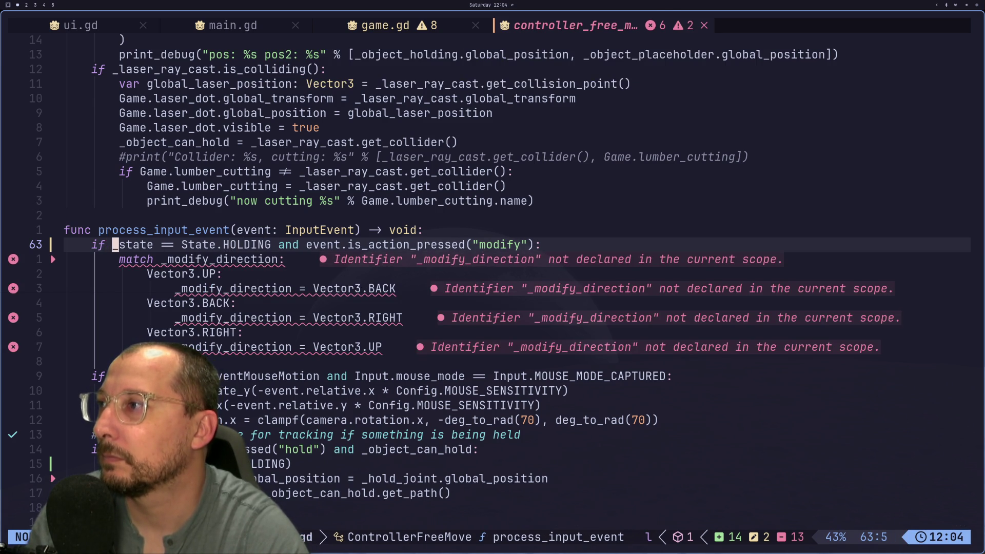
key("v")
key("l")
key("l")
key("l")
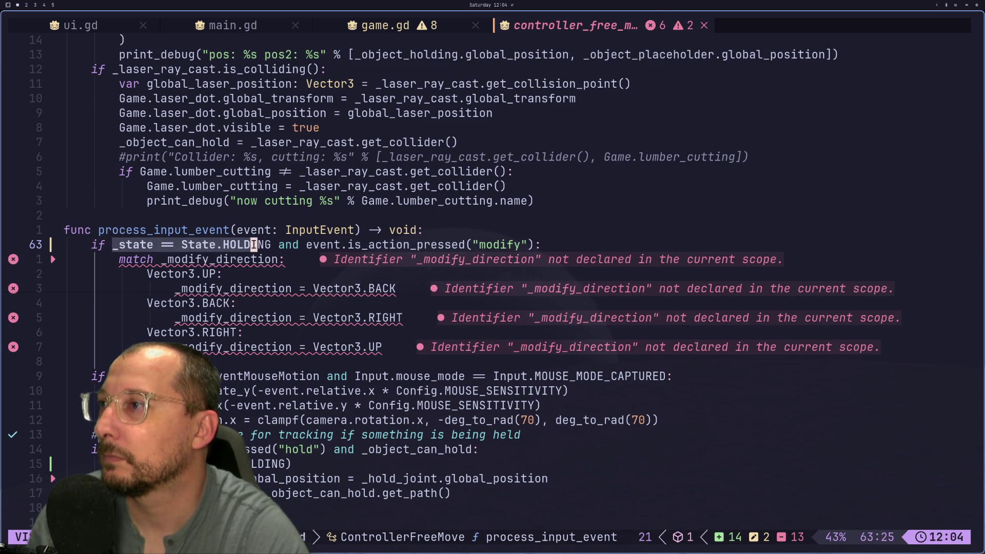
key("l")
key("l")
key("h")
key("h")
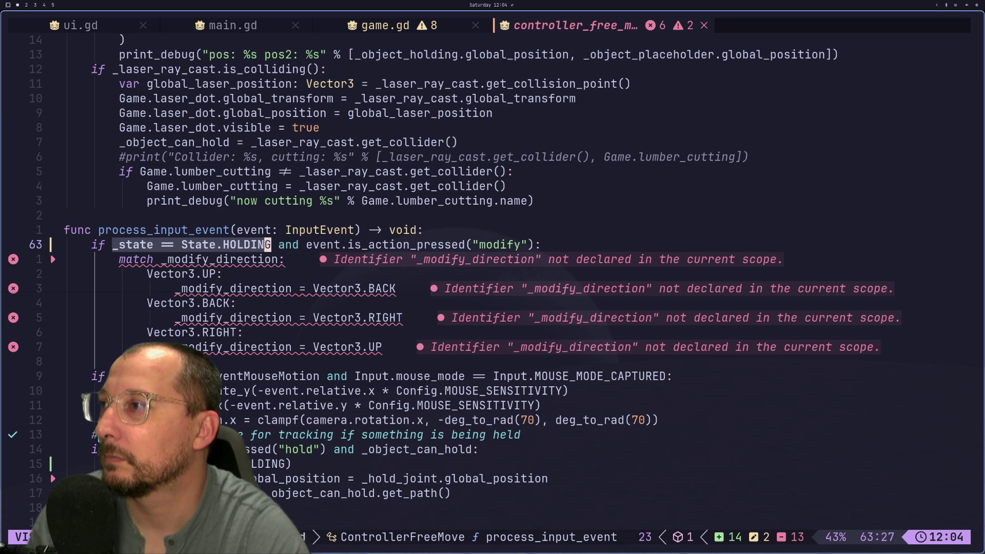
key("d")
Re-add 'and _state == State.HOLDING' after is_action_pressed("modify"), cleaning stray spacing.
key("l")
key("a")
key("Delete")
key("Delete")
key("Delete")
key("BackSpace")
key("BackSpace")
key("Escape")
key("l")
key("l")
key("l")
key("l")
key("l")
key("l")
type("ify\") and ")
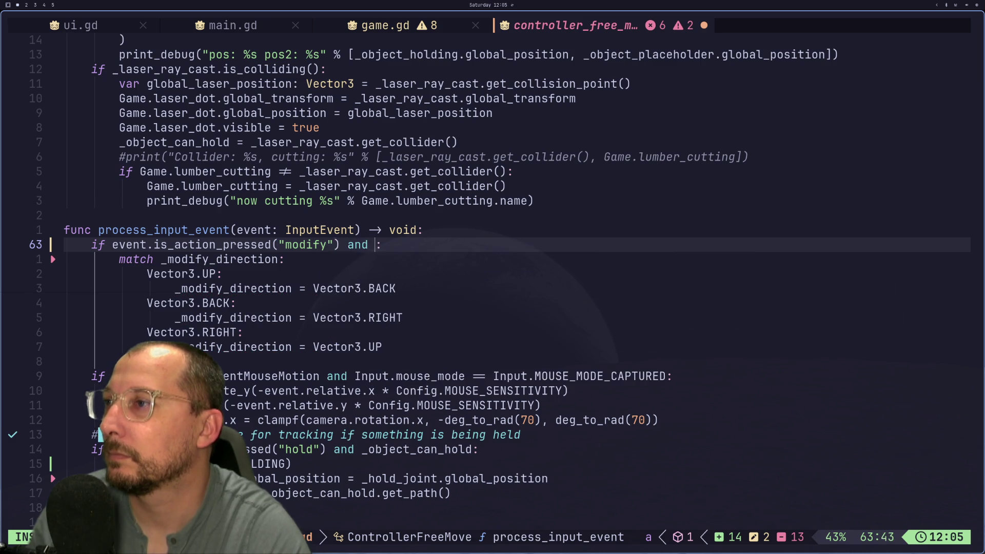
type("_state == State.HOLDING")
key("Escape")
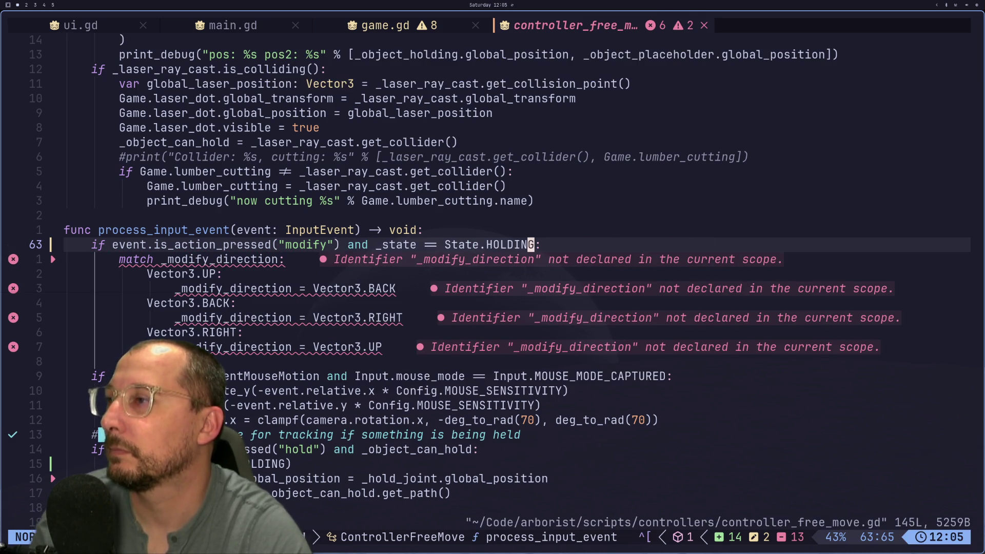
key("h")
key("h")
key("h")
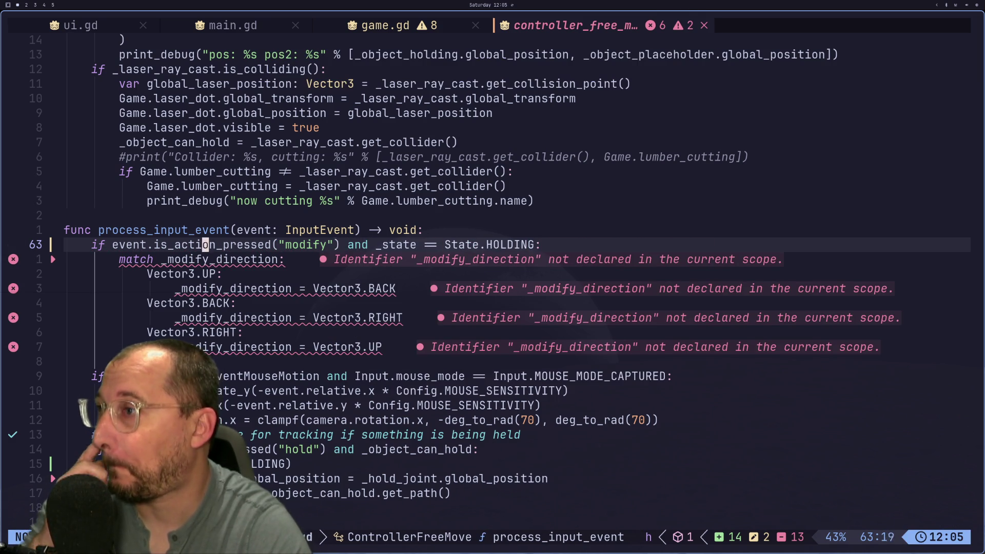
key("g")
key("j")
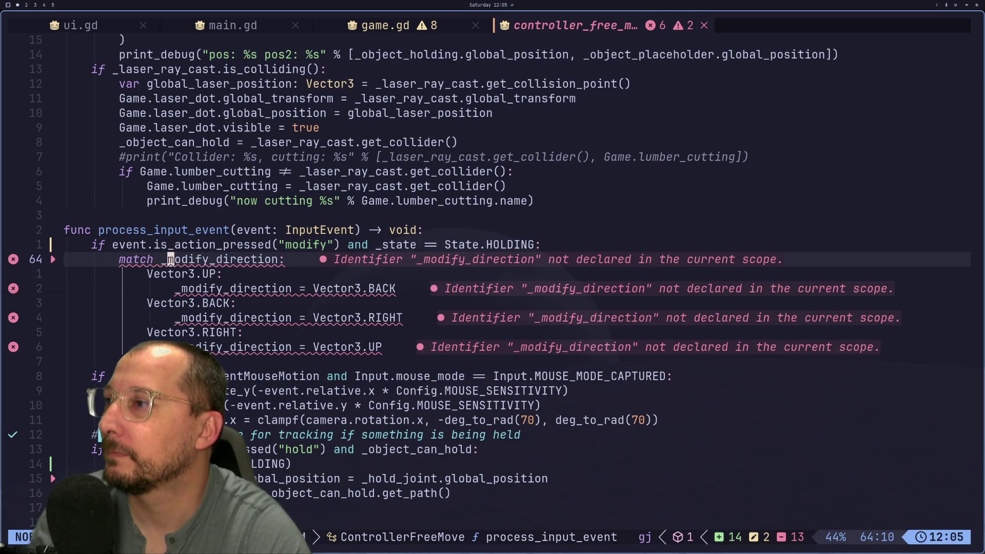
Step through every occurrence of _modify_direction in the script.
key("asterisk")
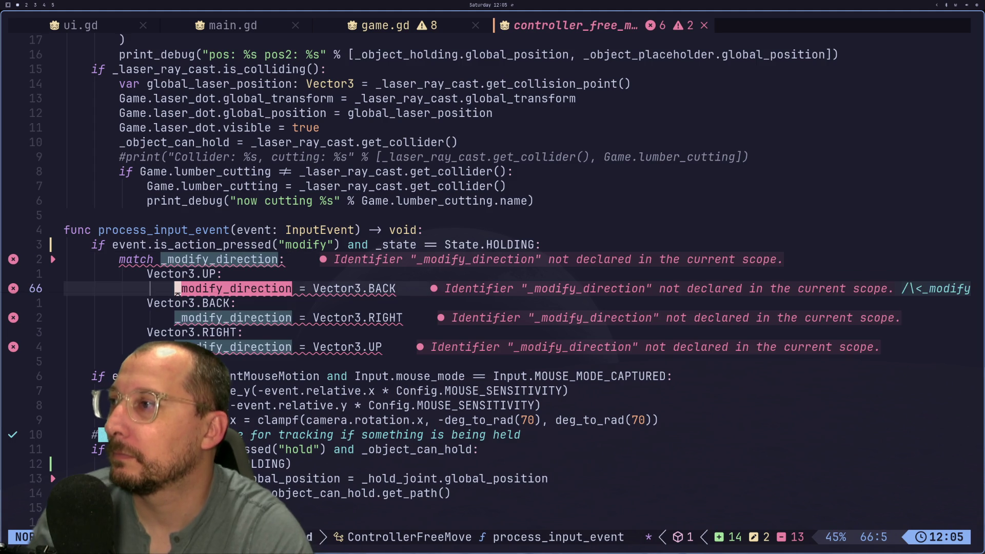
key("n")
key("n")
key("n")
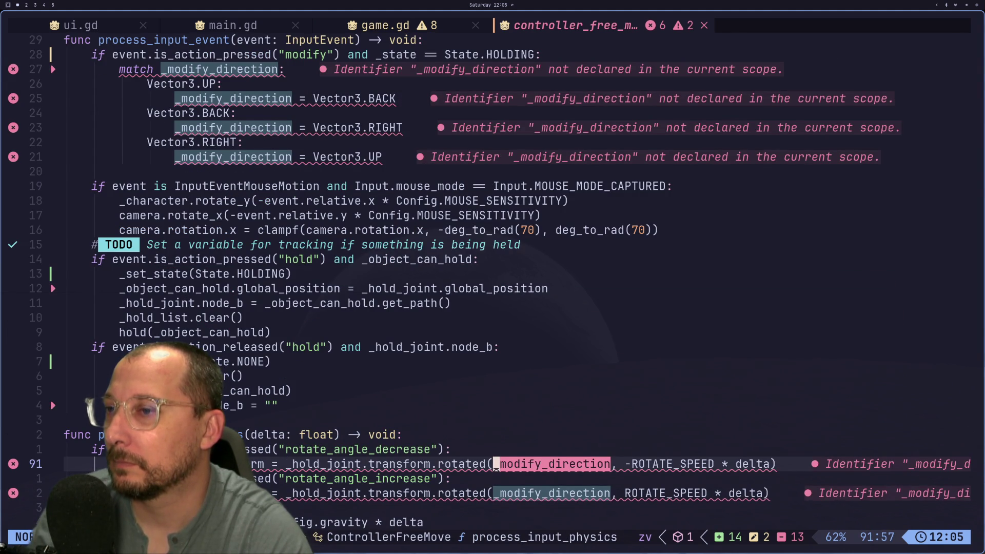
key("k")
key("k")
key("k")
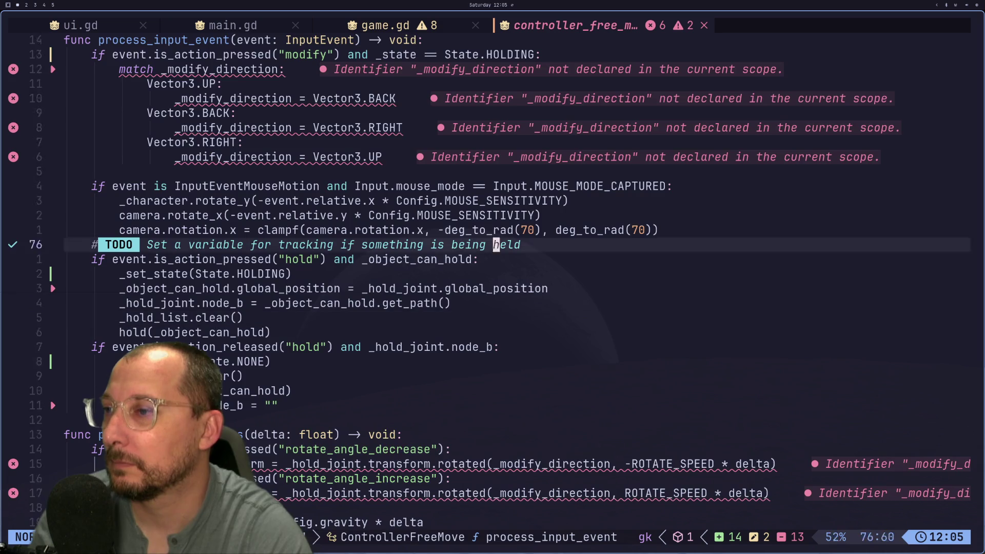
Start a new declaration 'var rotate_lookup: Dic' among the class variables.
key("k")
key("k")
key("k")
key("j")
key("j")
key("j")
key("j")
key("j")
key("j")
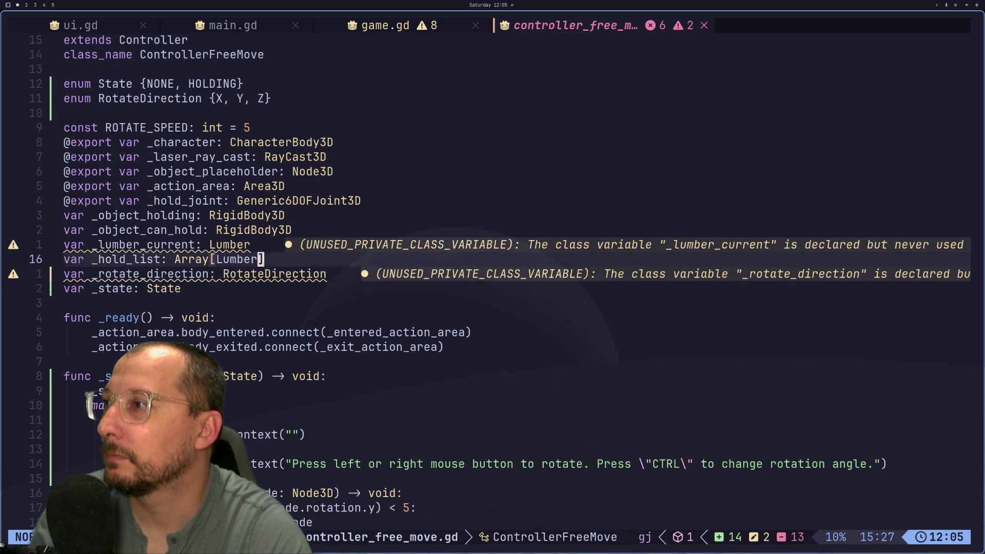
type("kO")
type("var +")
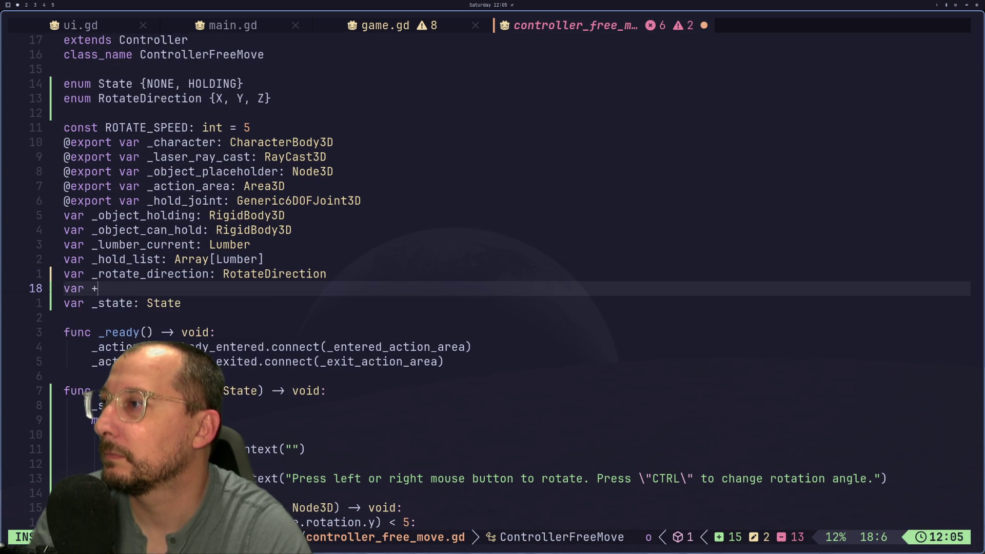
type("r")
type("otate_l")
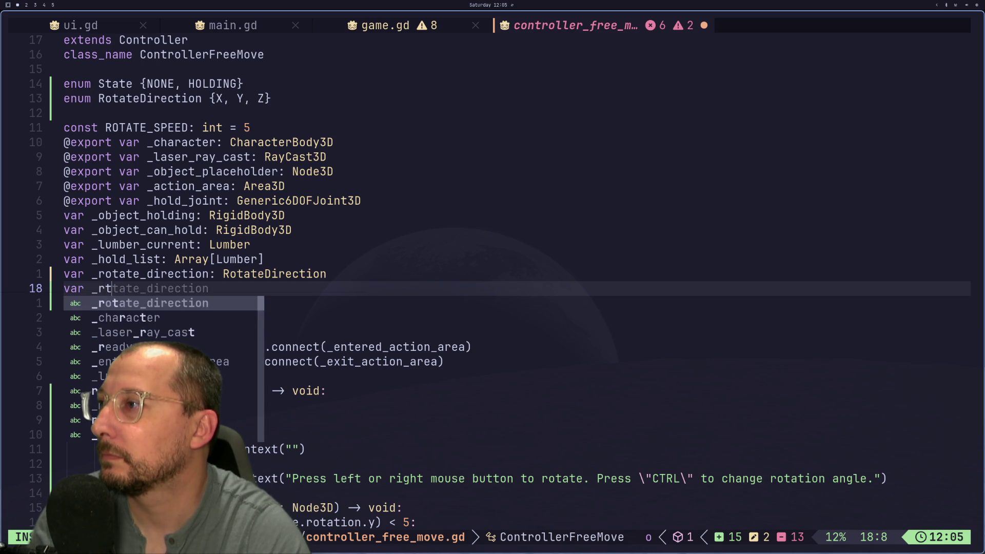
type("ookup: ")
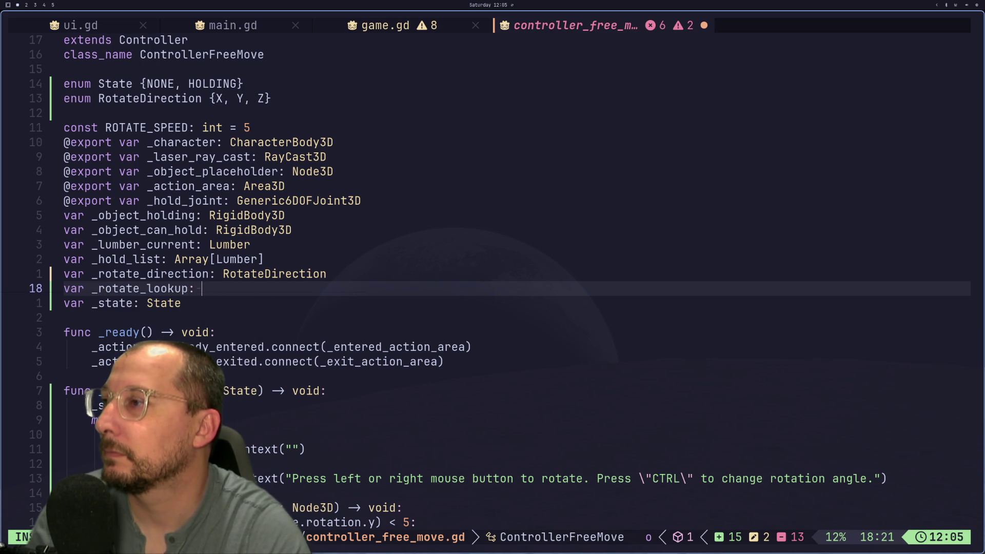
type("Dic")
Complete _rotate_lookup's type as Dictionary[RotateDirection, Vector3] with '=' and begin the value line.
key("Return")
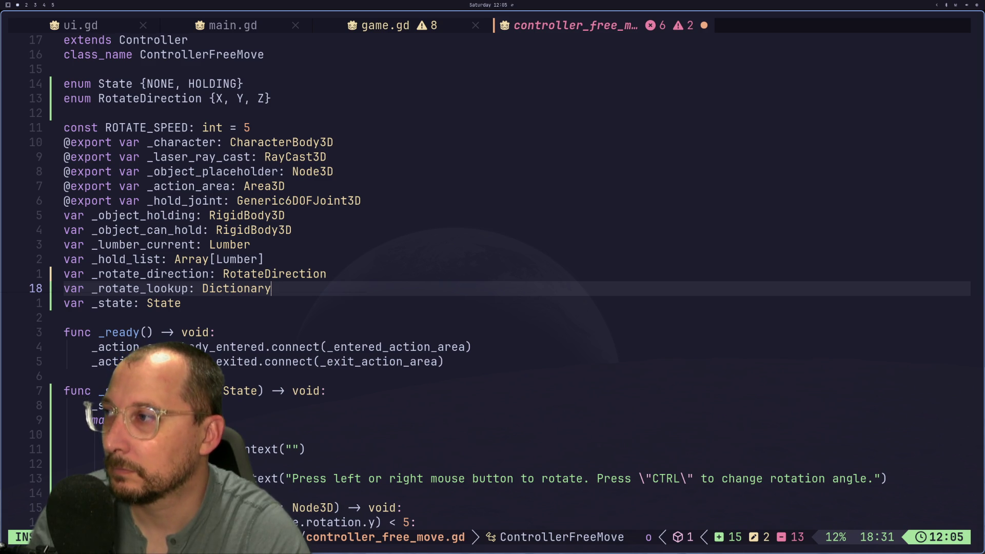
type("{")
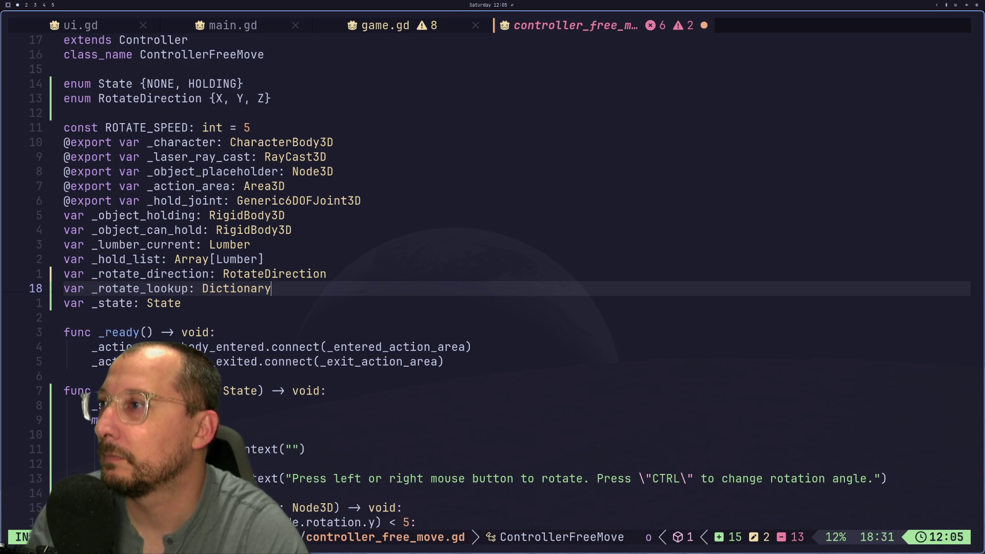
type("RotateDirection")
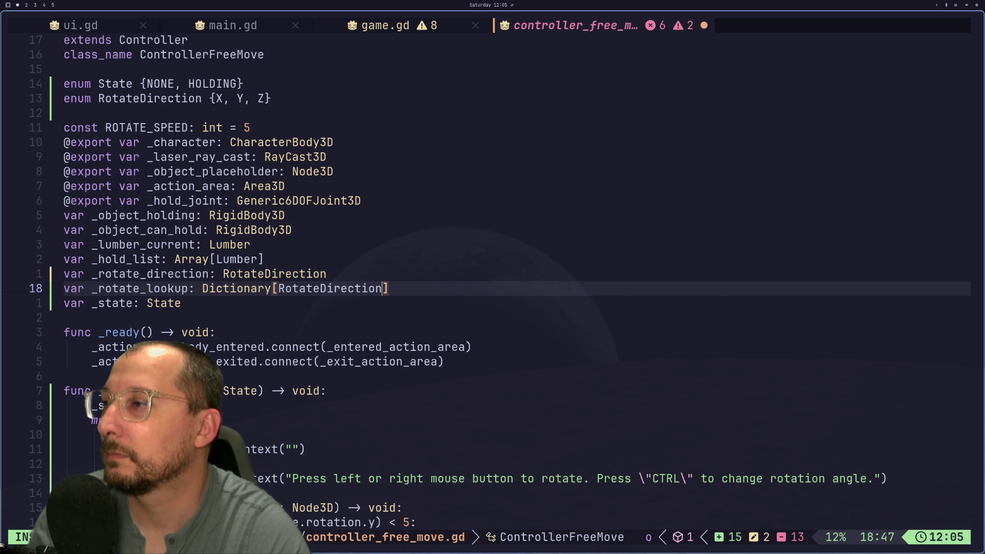
type(", ")
type("Vector3")
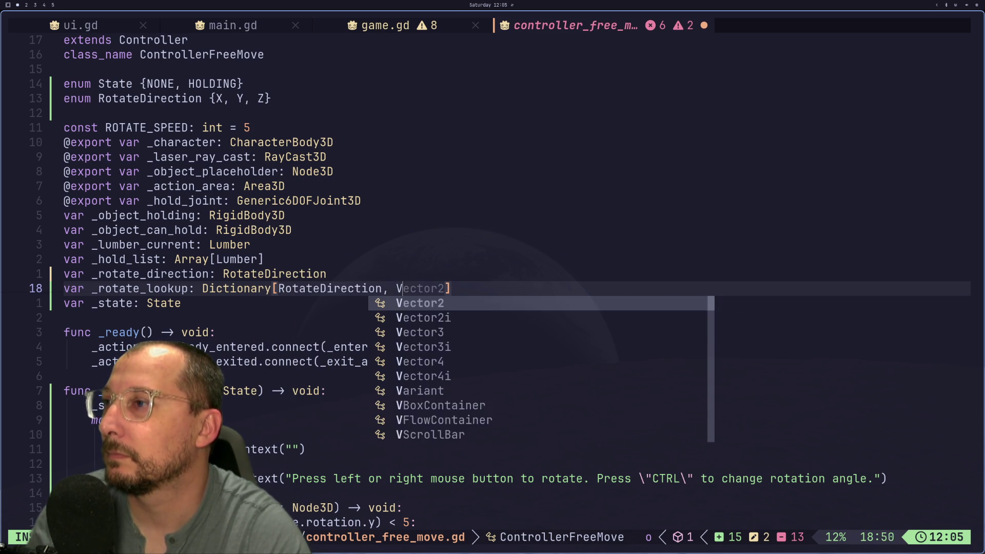
key("Escape")
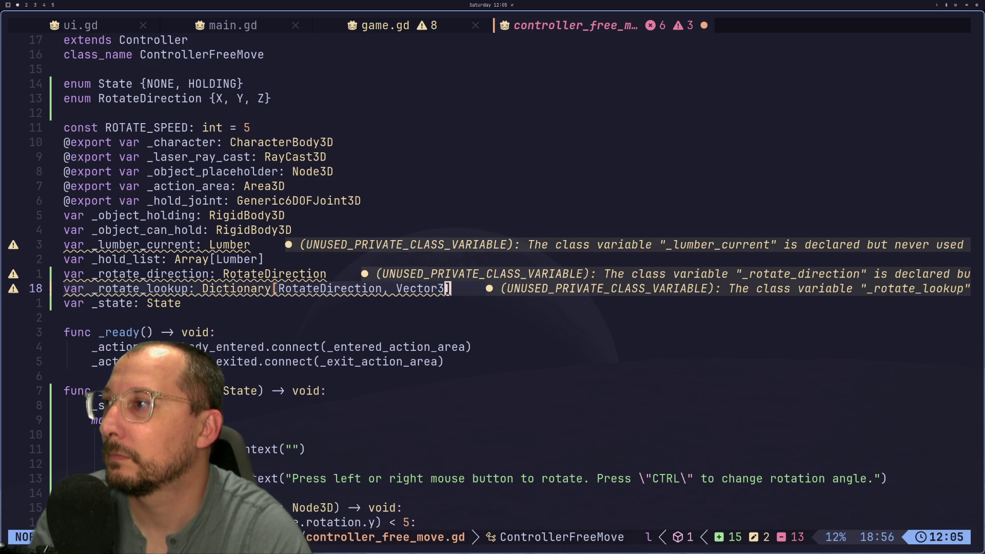
key("a")
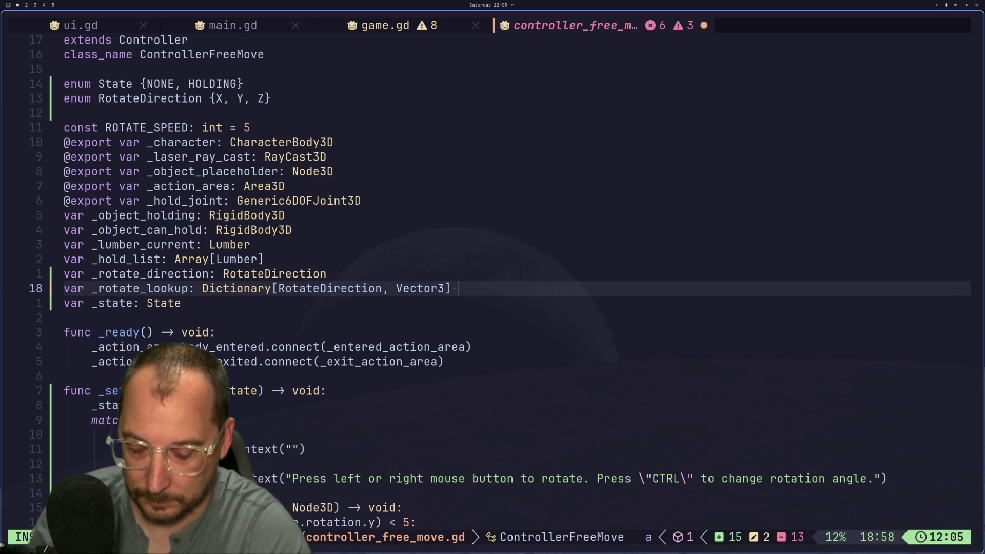
type("=")
key("Return")
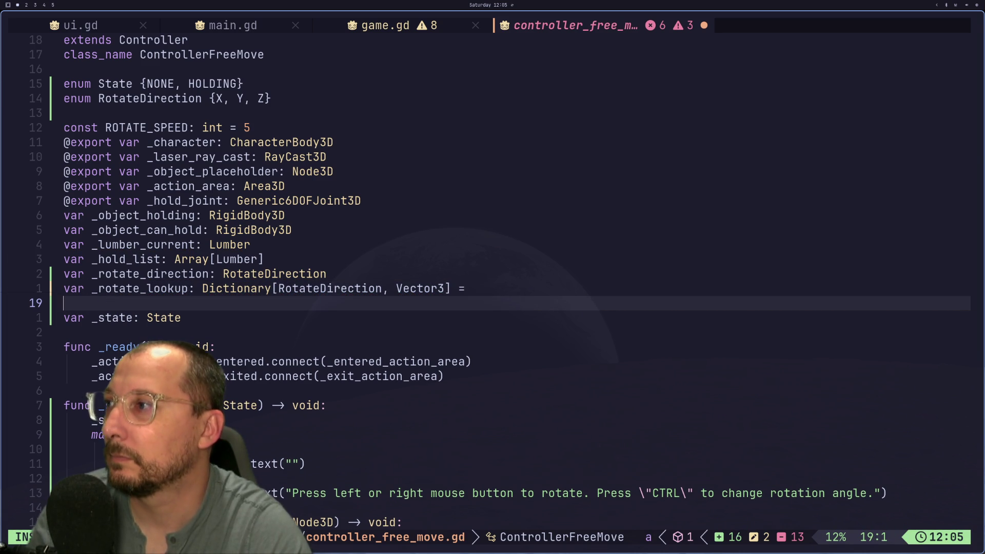
Replace the auto-paired curly braces with square brackets for the value.
type("{")
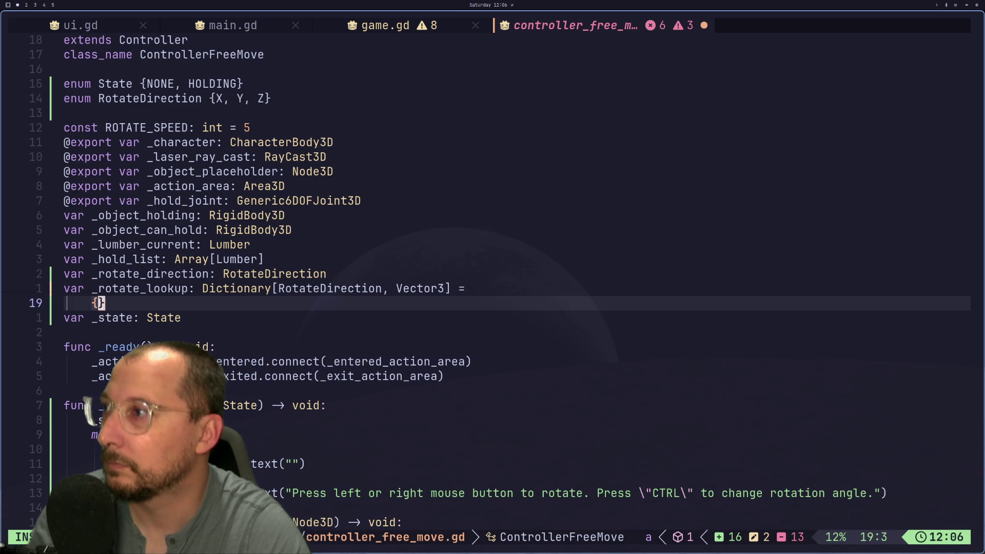
key("Return")
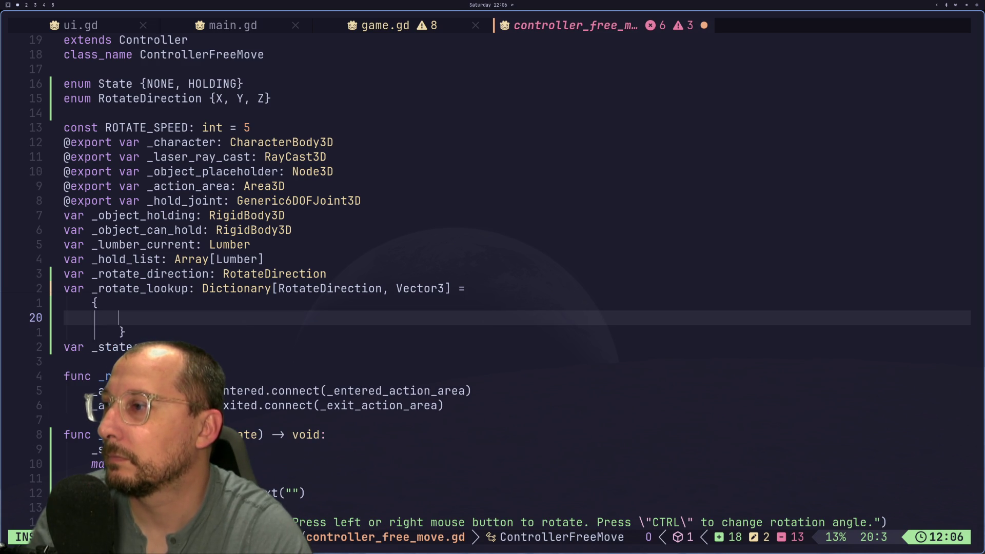
key("Escape")
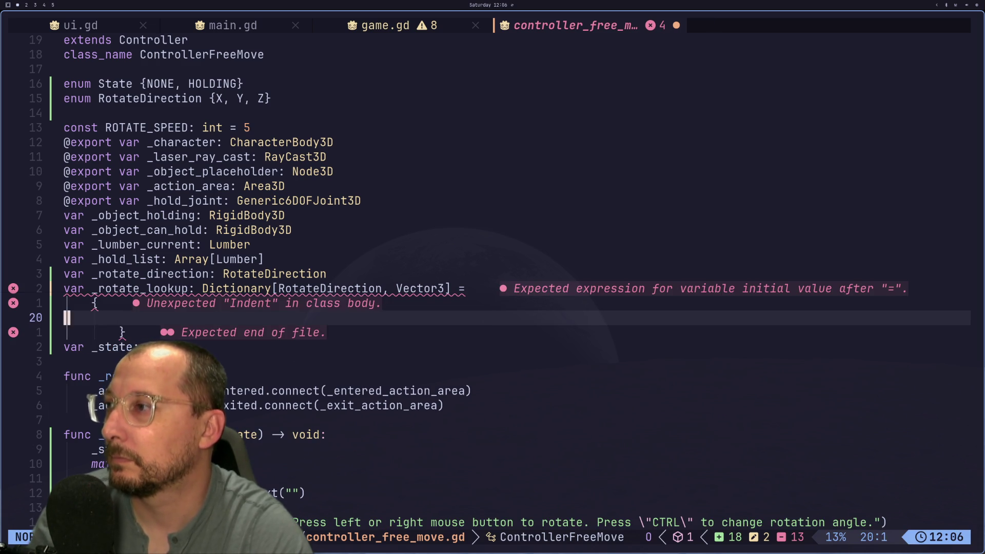
key("j")
key("k")
key("k")
key("x")
key("a")
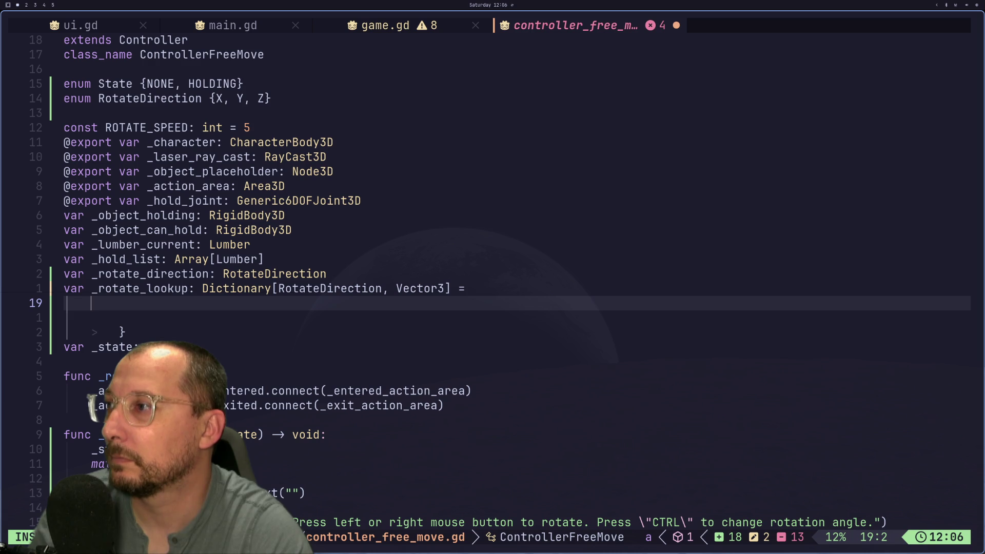
type("[")
key("Escape")
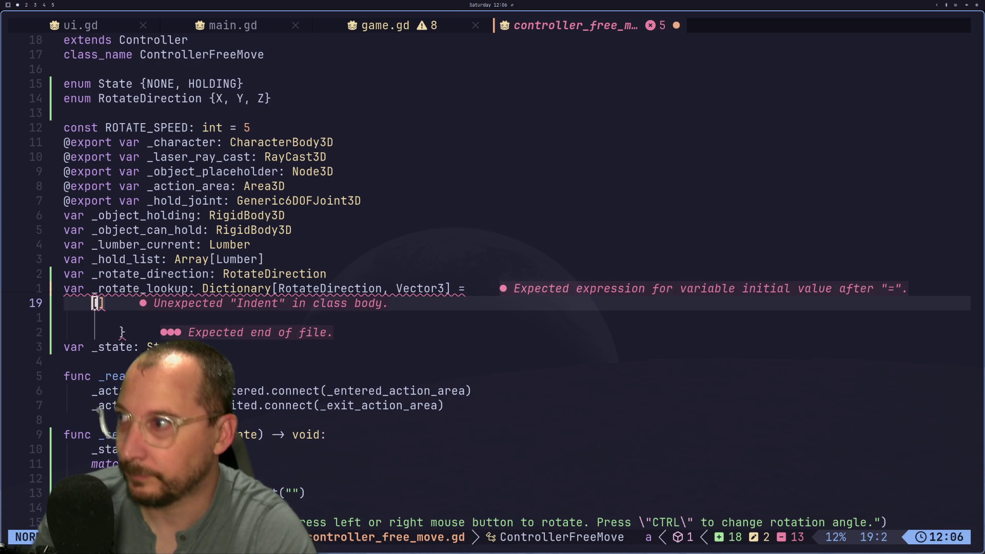
key("j")
key("k")
key("j")
key("j")
Delete the leftover closing brace and blank line below the brackets.
key("d")
key("d")
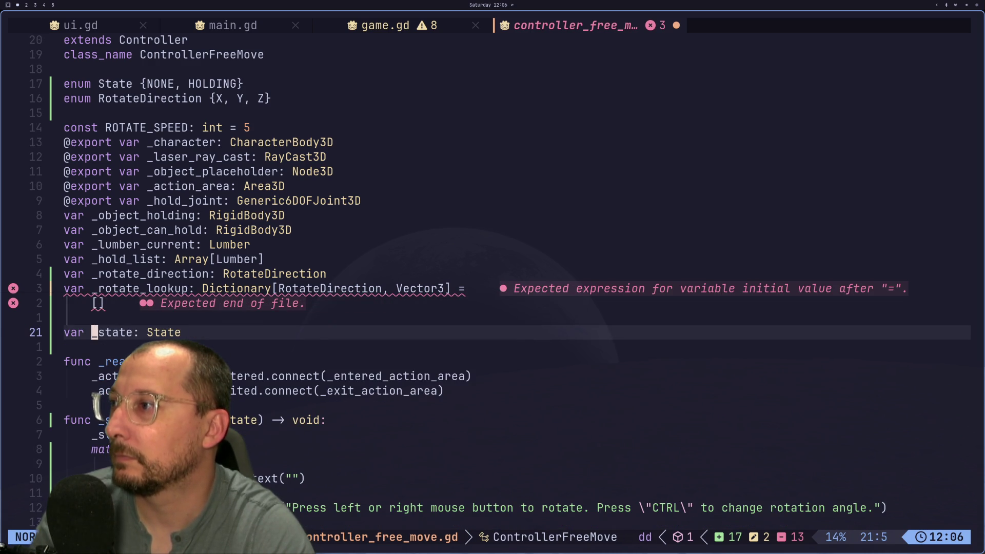
key("k")
key("d")
key("d")
key("k")
key("i")
key("BackSpace")
key("BackSpace")
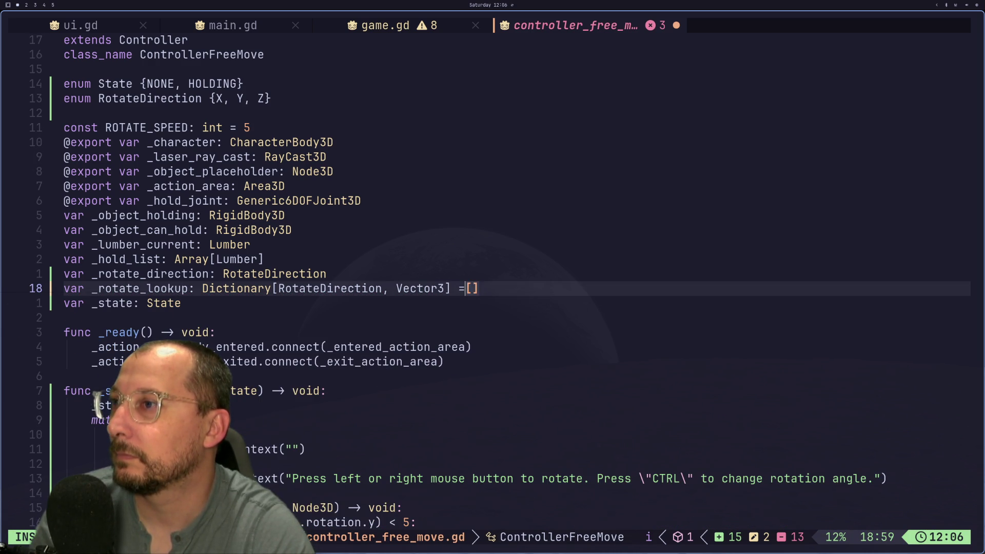
key("Return")
key("Escape")
Join the brackets onto the '=' line and open an indented empty line between them.
key("l")
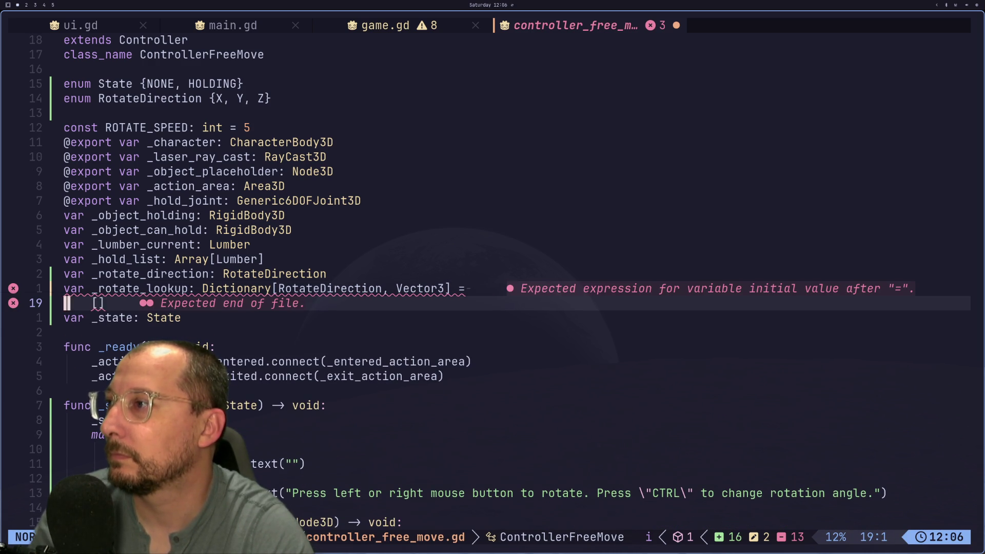
key("h")
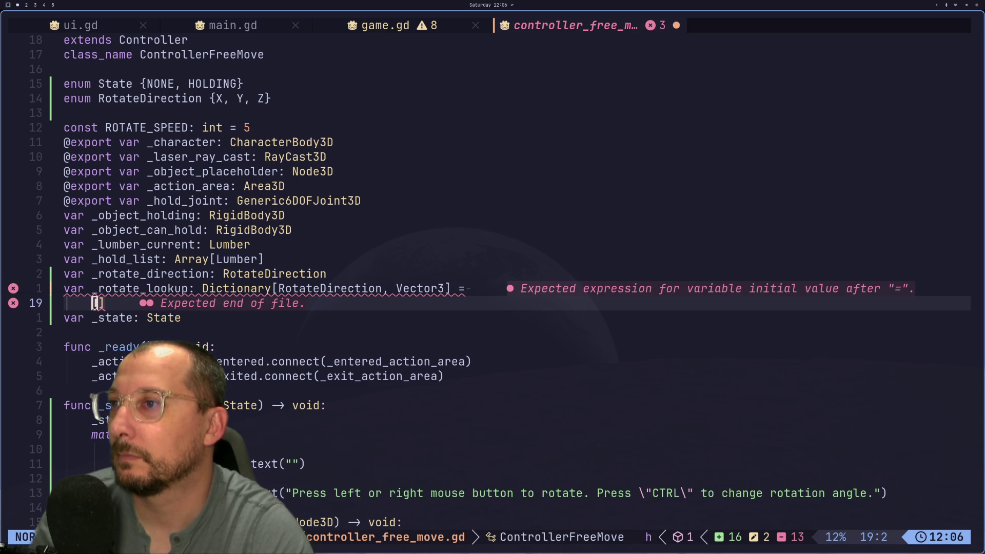
key("i")
key("BackSpace")
key("BackSpace")
key("Escape")
key("l")
key("l")
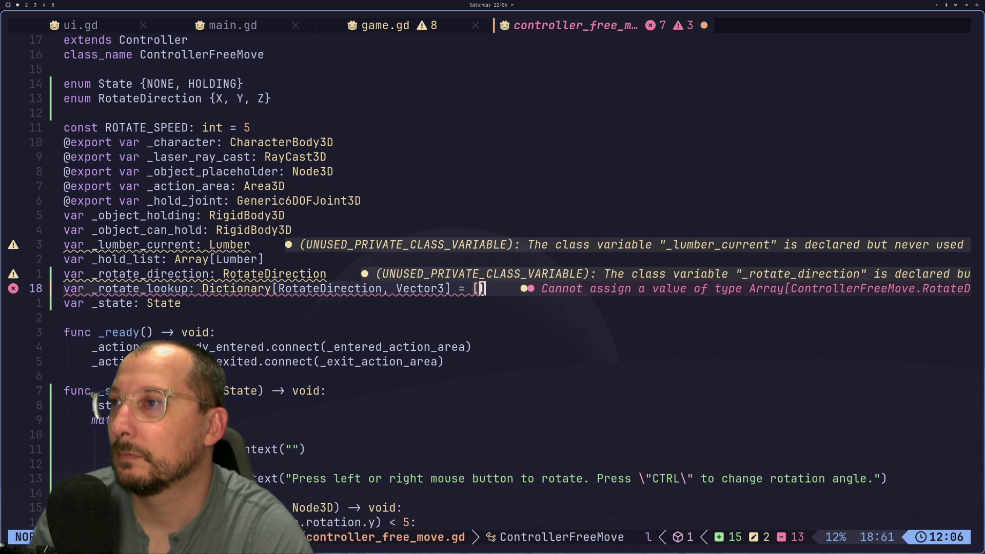
key("i")
key("Return")
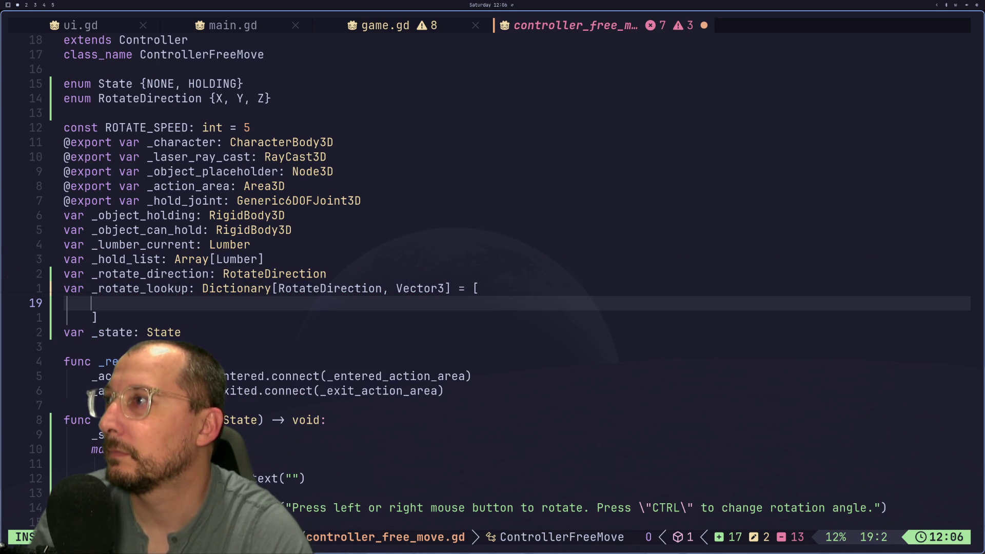
Type the first RotateDirection key entry and duplicate its line, removing the blank between.
type("RotateDirection")
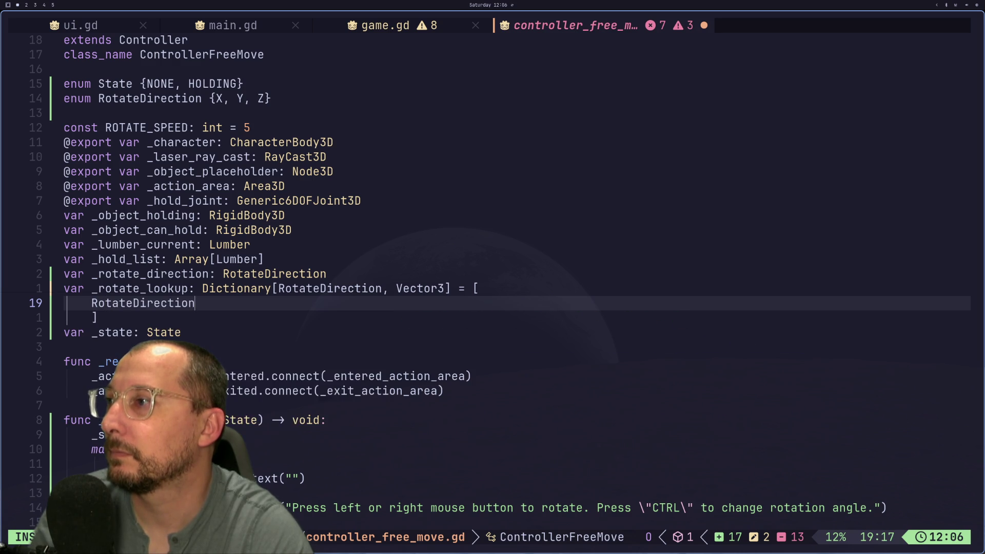
type(".Z: ,")
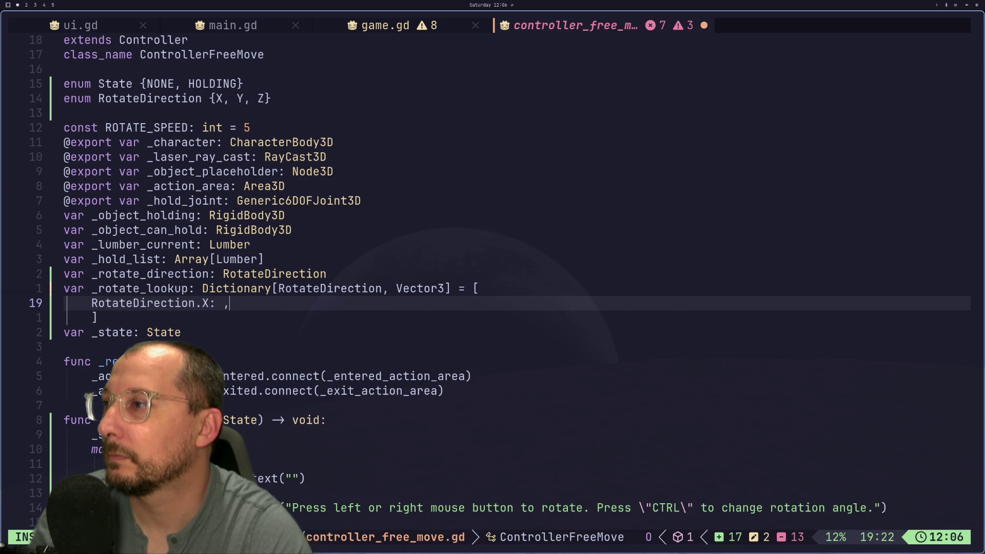
key("Return")
key("Escape")
key("k")
key("j")
key("p")
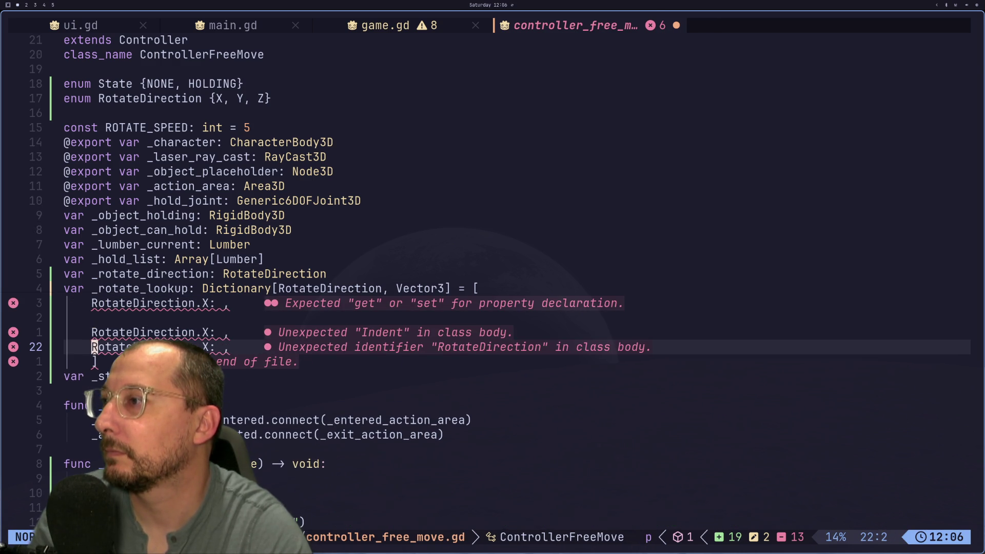
key("k")
key("k")
key("d")
key("d")
Change the duplicated keys to RotateDirection.Y and RotateDirection.Z.
type("l")
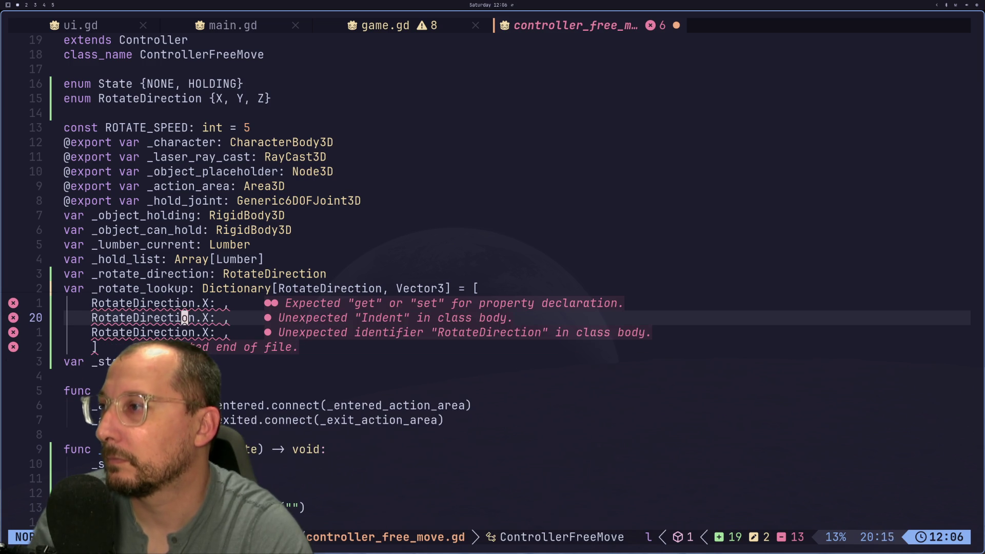
type("hsY")
key("Escape")
type("jsX")
key("Escape")
Cut Vector3.UP out of the RIGHT case in the _modify_direction match block.
key("r")
key("Z")
key("j")
key("j")
key("j")
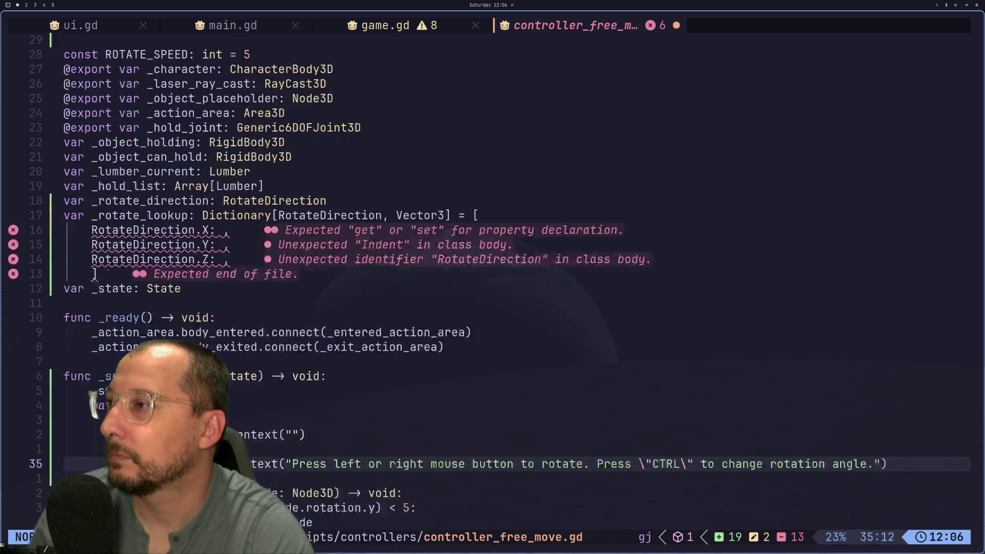
key("j")
key("j")
key("j")
key("k")
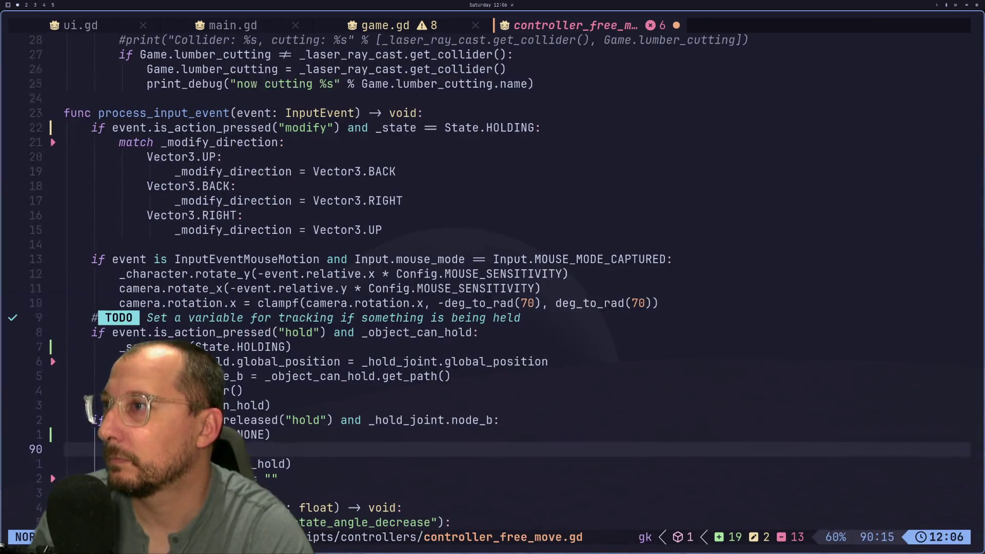
key("k")
key("k")
key("k")
key("k")
key("k")
key("j")
key("l")
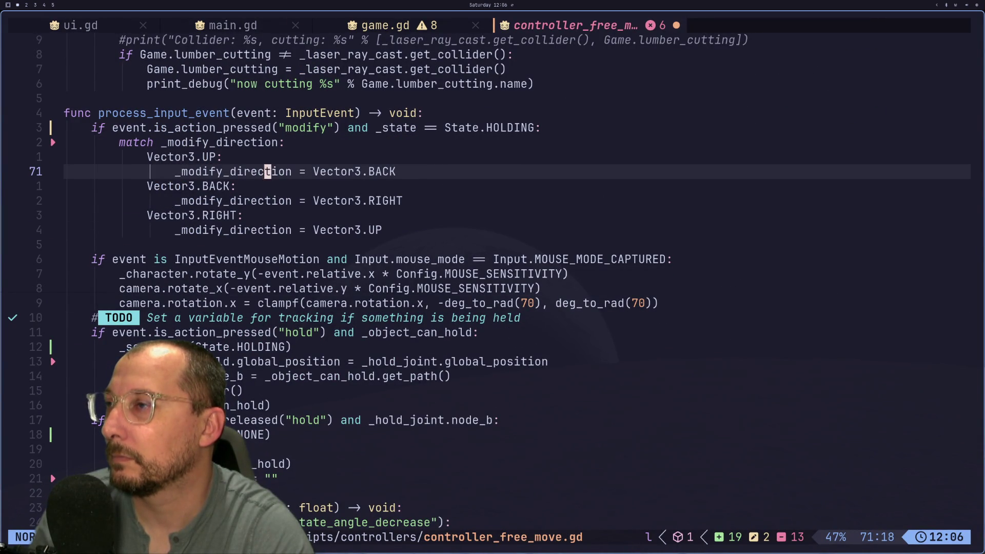
key("j")
key("j")
key("j")
key("v")
key("l")
key("l")
key("l")
key("$")
key("d")
key("k")
key("k")
key("ctrl+o")
key("ctrl+o")
key("ctrl+o")
Move back up to the RotateDirection.X and Y entries of _rotate_lookup.
key("j")
key("j")
key("j")
key("k")
key("braceleft")
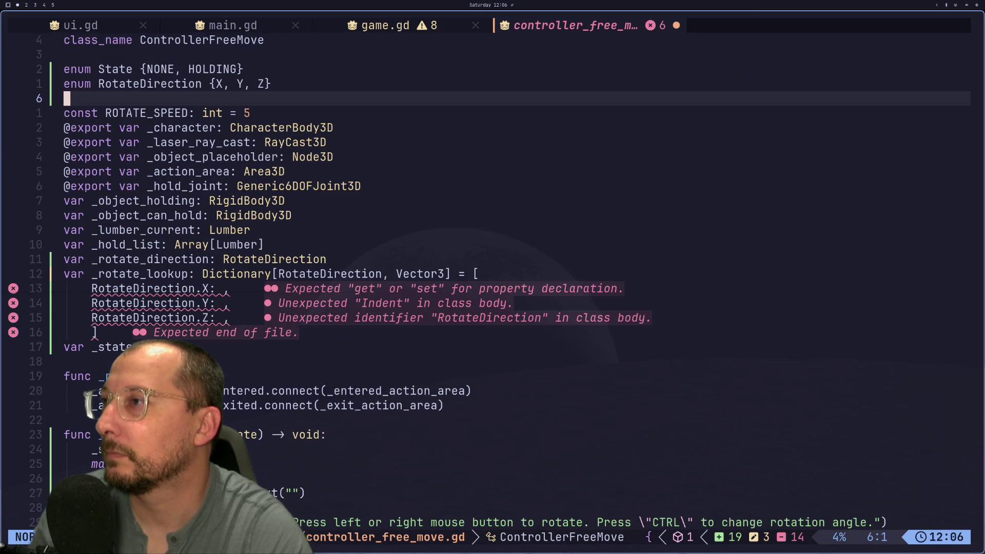
key("j")
key("j")
key("j")
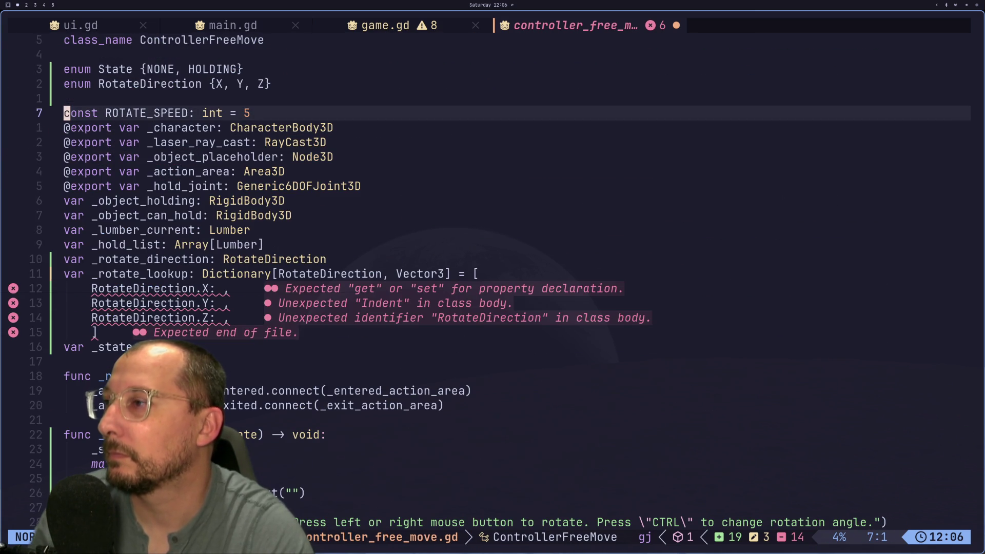
key("l")
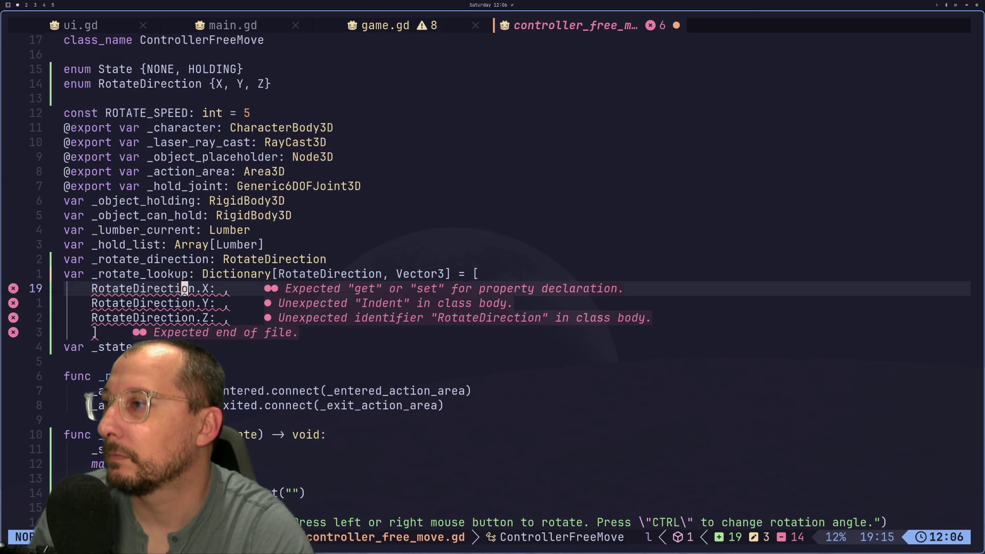
key("E")
key("j")
key("l")
Cycle through the open buffers from game.gd back to controller_free_move.gd.
key("H")
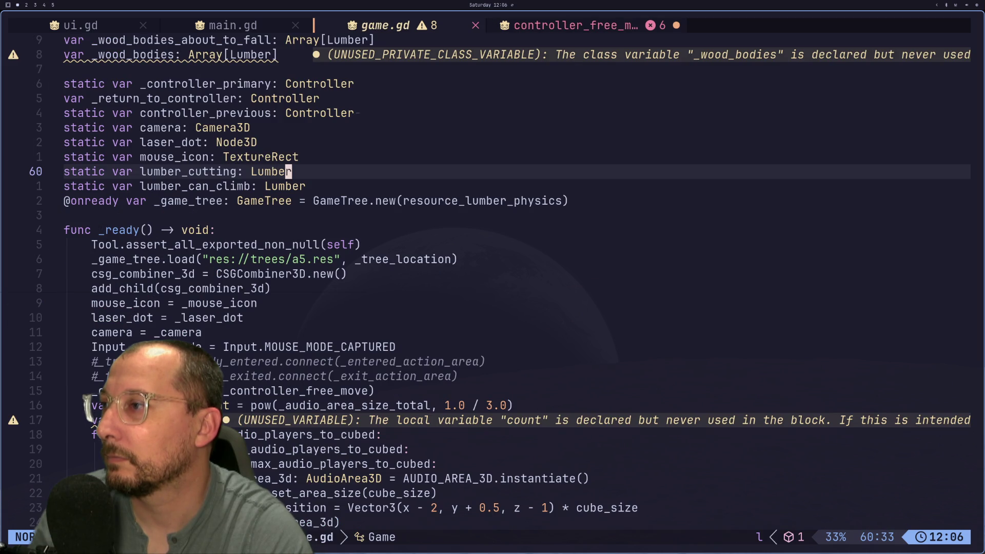
key("g")
key("p")
key("j")
key("g")
key("p")
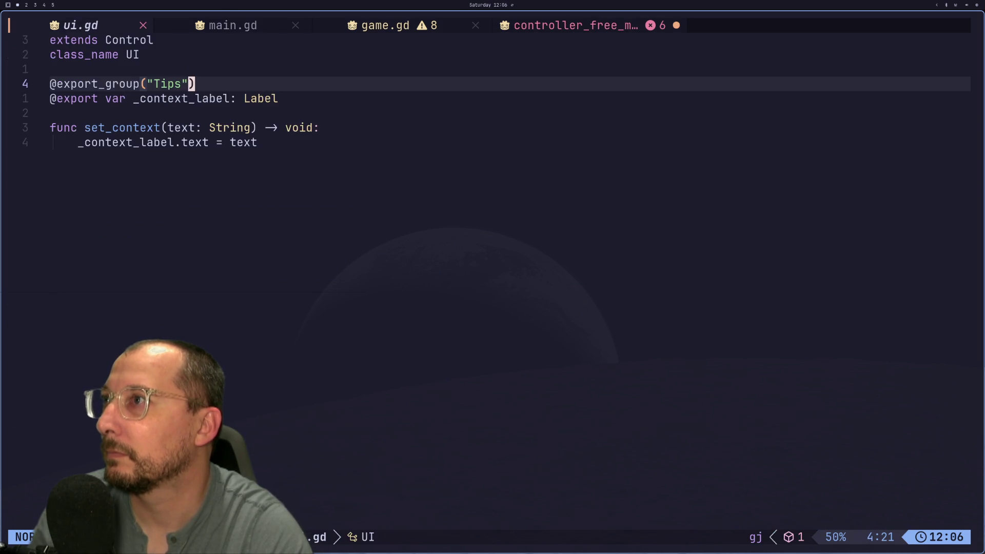
key("g")
key("p")
Return to the end of the RotateDirection.Y entry below the enums.
key("j")
key("k")
key("braceleft")
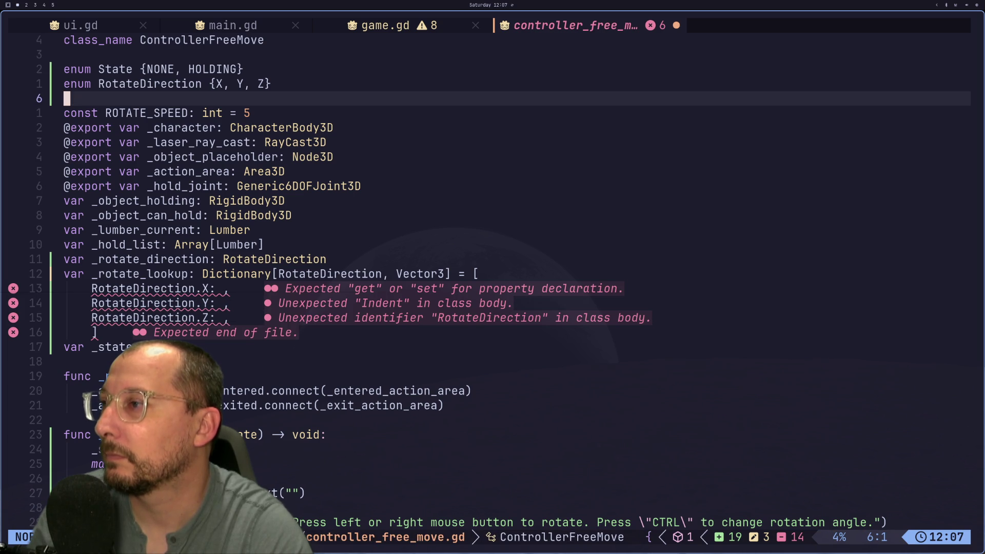
key("j")
key("j")
key("j")
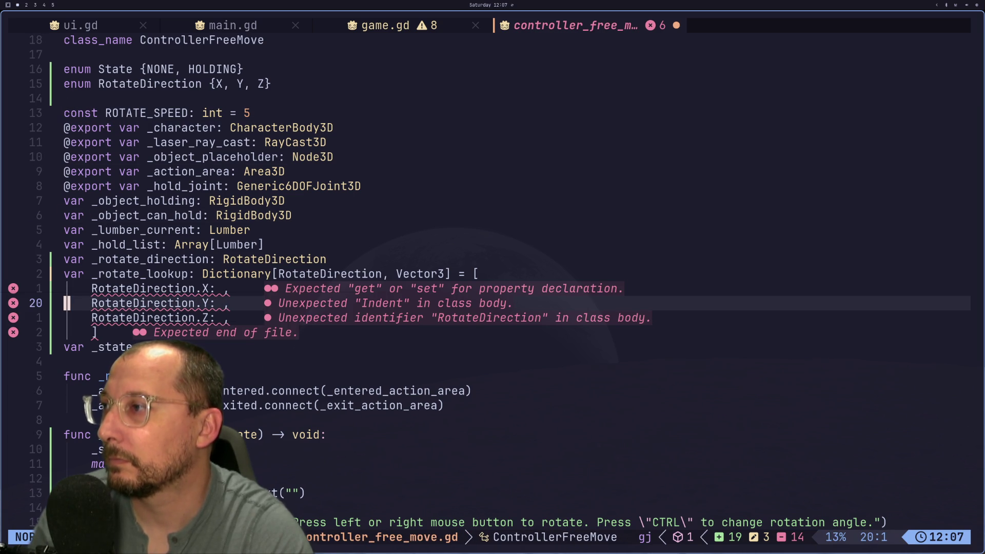
key("dollar")
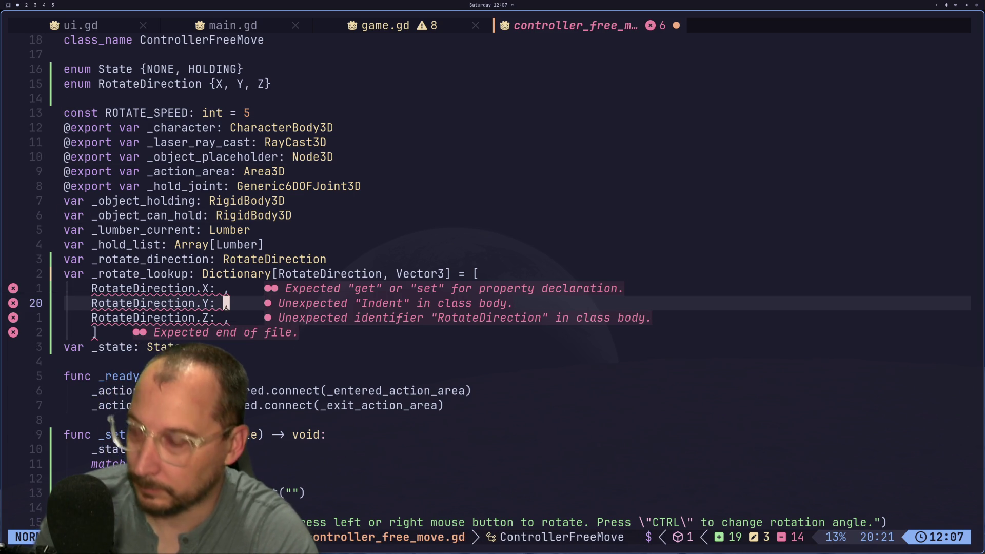
key("braceleft")
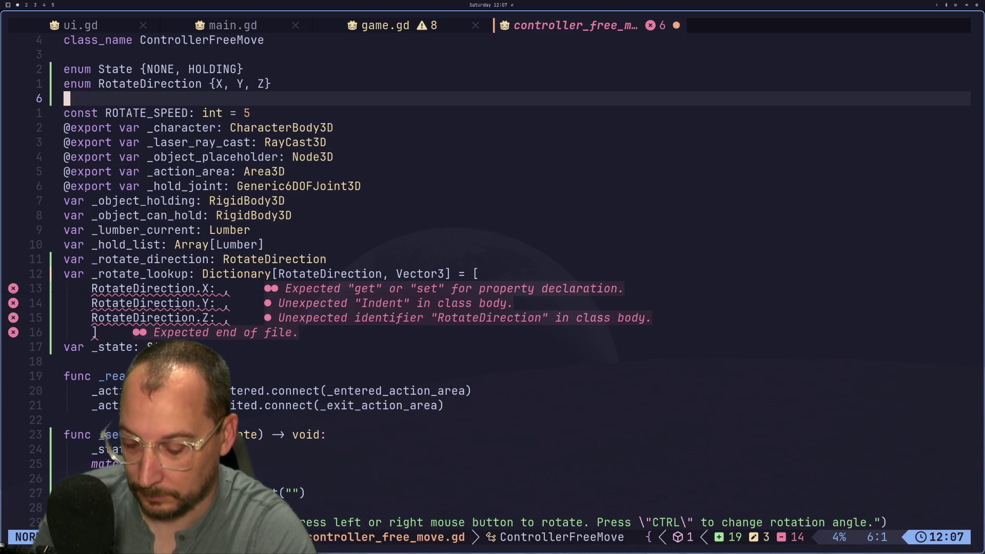
Paste Vector3.UP as the Y entry's value and join the stray comma onto it.
key("j")
key("j")
key("j")
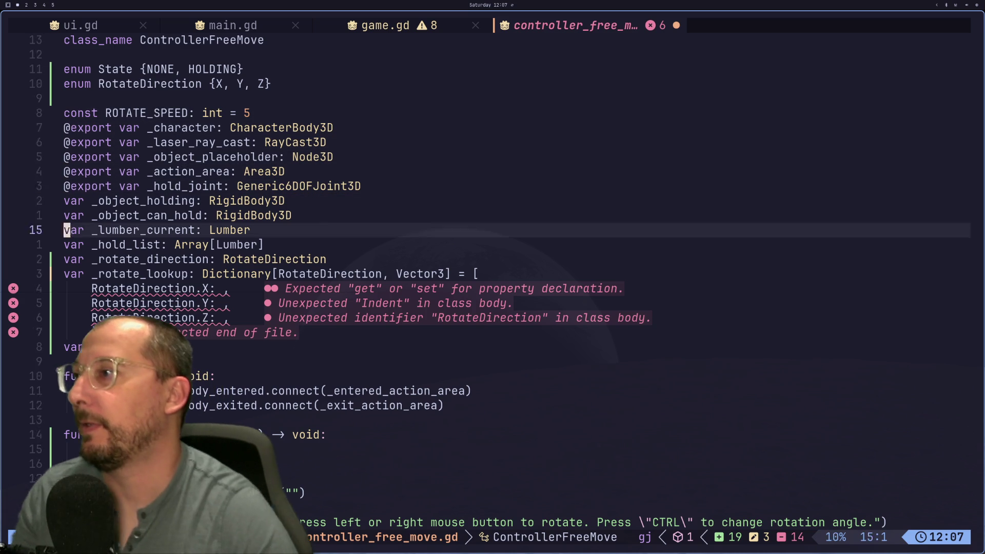
key("j")
key("j")
key("k")
key("dollar")
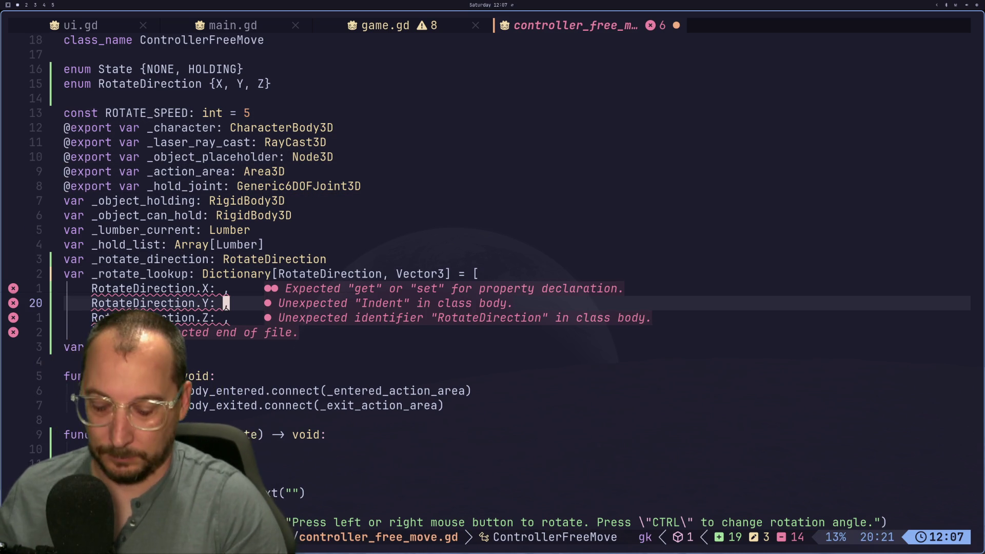
key("P")
key("j")
key("i")
key("BackSpace")
key("Escape")
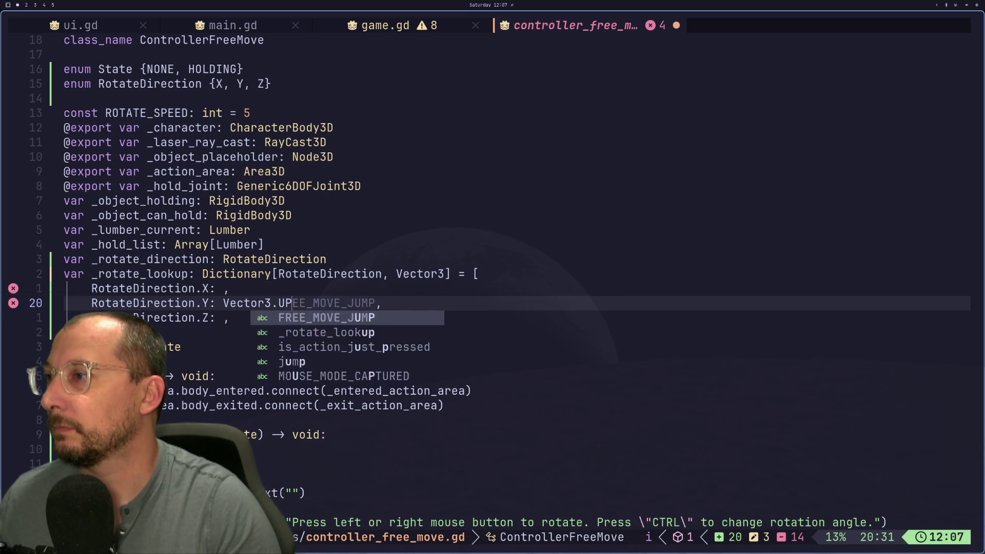
Cut Vector3.RIGHT out of the BACK case in the match block.
key("j")
key("j")
key("j")
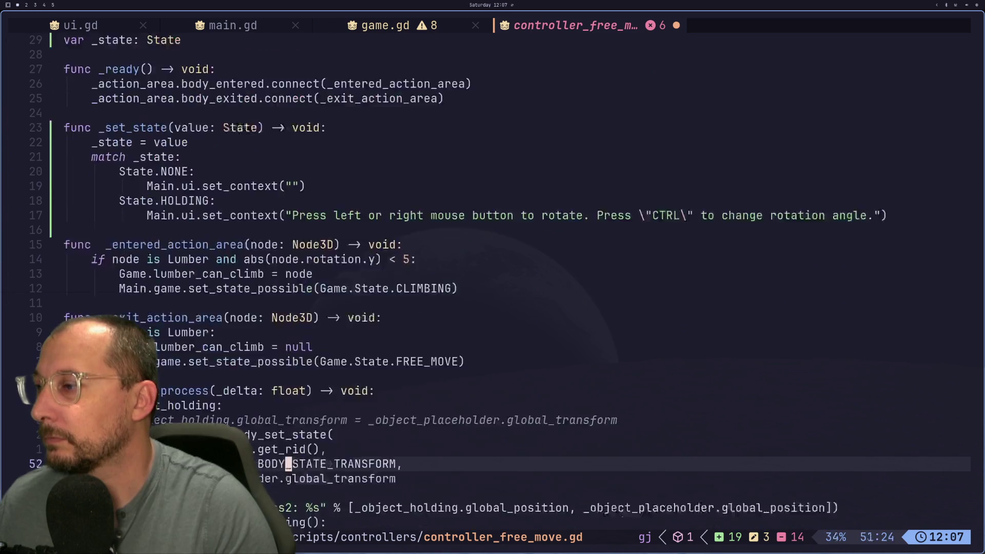
key("j")
key("j")
key("j")
key("k")
key("k")
key("k")
key("k")
key("l")
key("l")
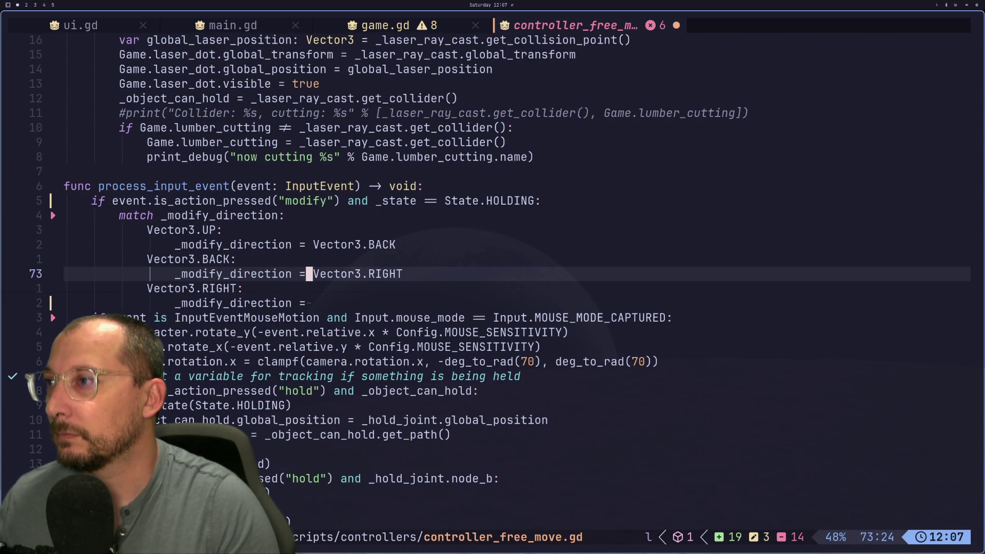
key("l")
key("l")
key("2")
key("v")
key("i")
key("W")
key("d")
key("k")
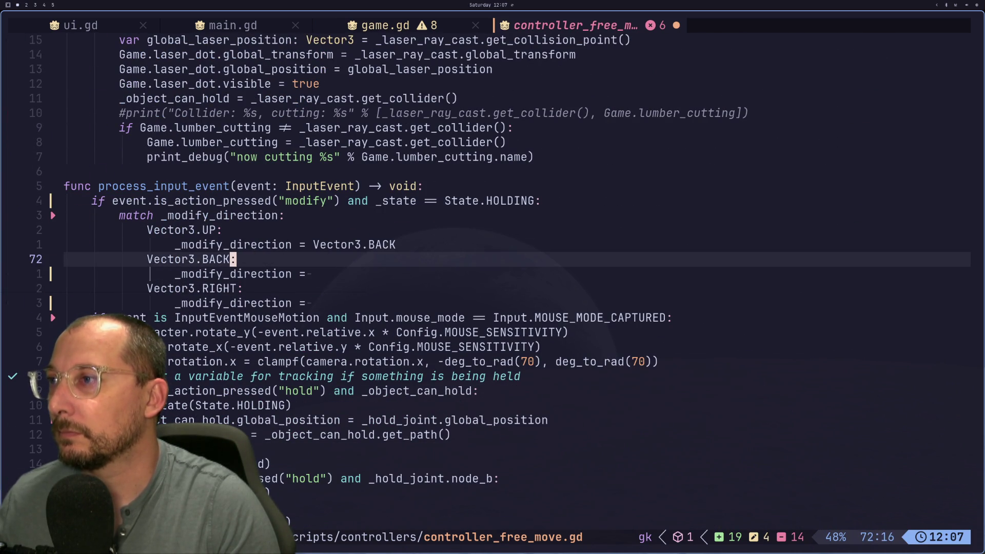
Paste Vector3.RIGHT into the X and Z entries, changing Z's value to Vector3.BACK.
key("k")
key("k")
key("k")
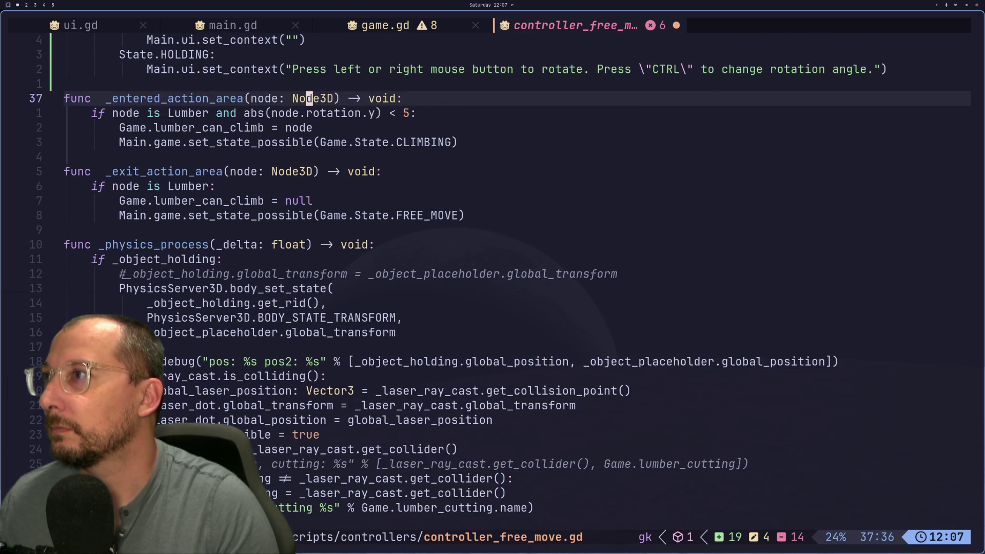
key("k")
key("k")
key("k")
key("j")
key("j")
key("j")
key("j")
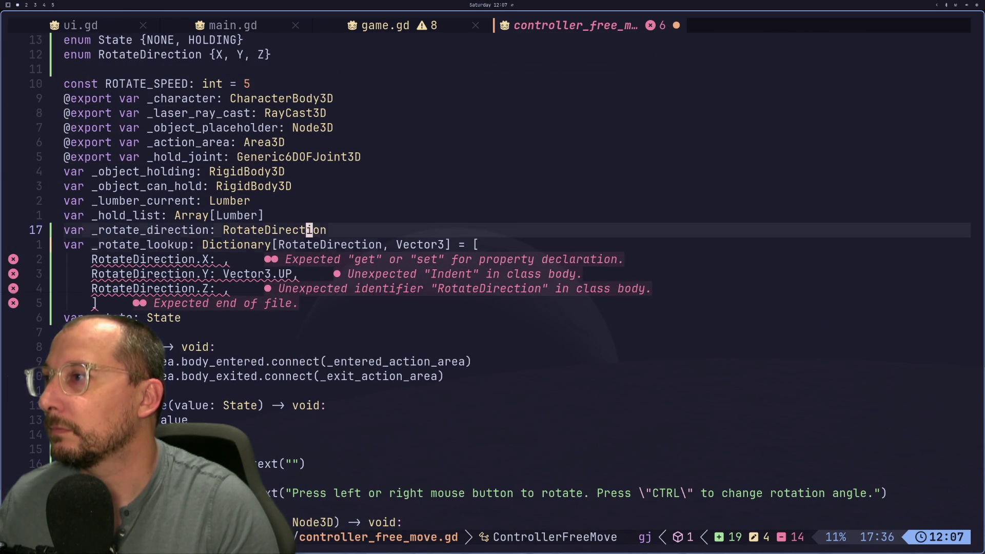
key("P")
key("j")
key("j")
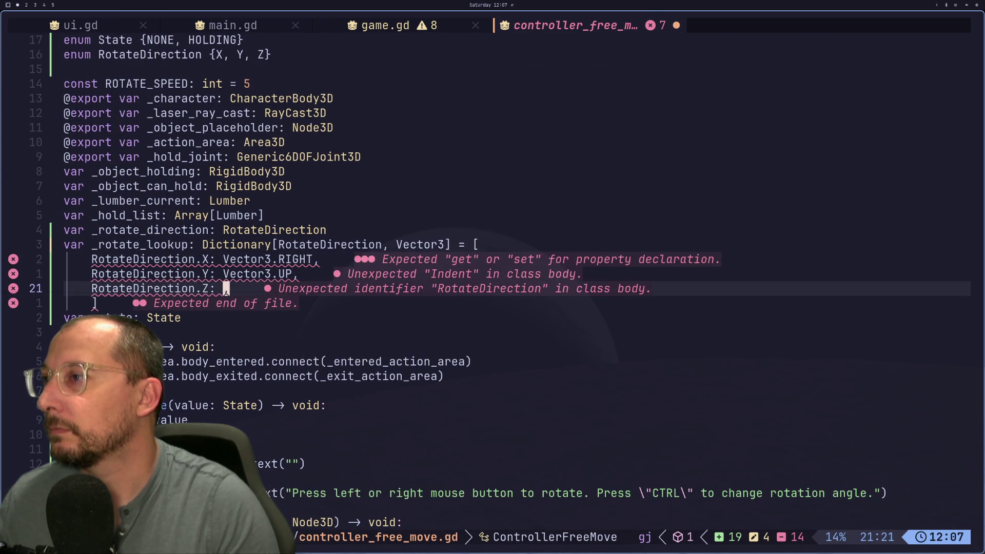
type("Pciw")
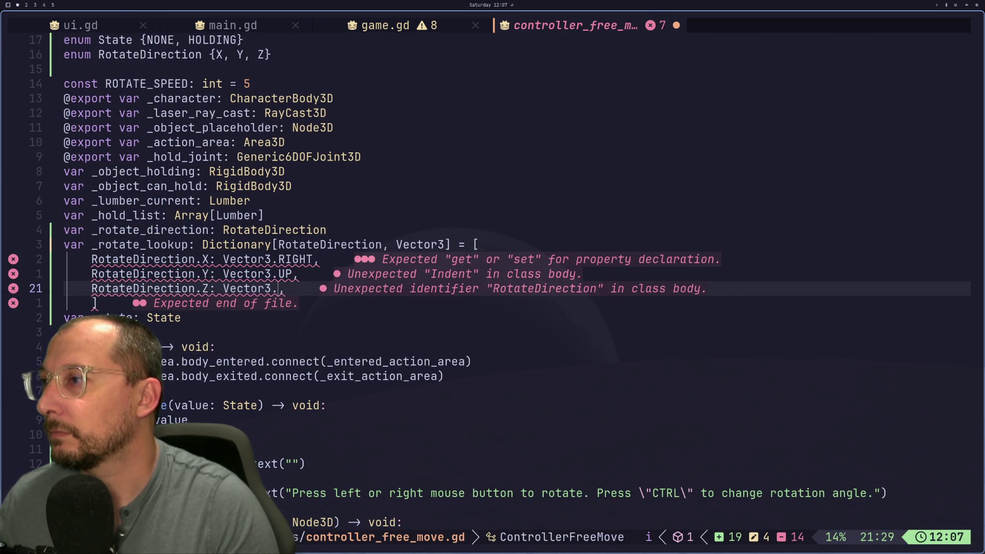
type("BACK")
key("Escape")
Save the script with :w and return to the RotateDirection.X entry.
type(":w")
key("Return")
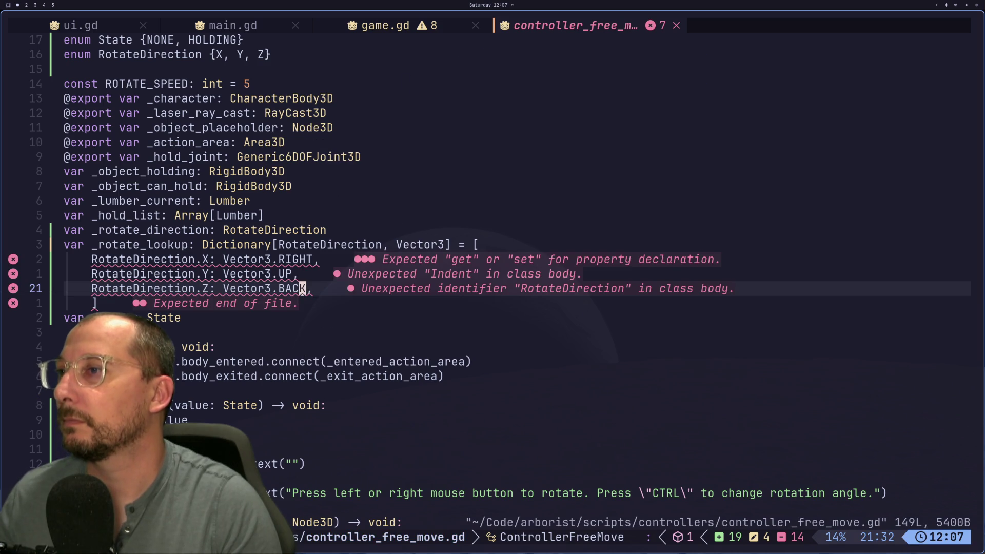
key("j")
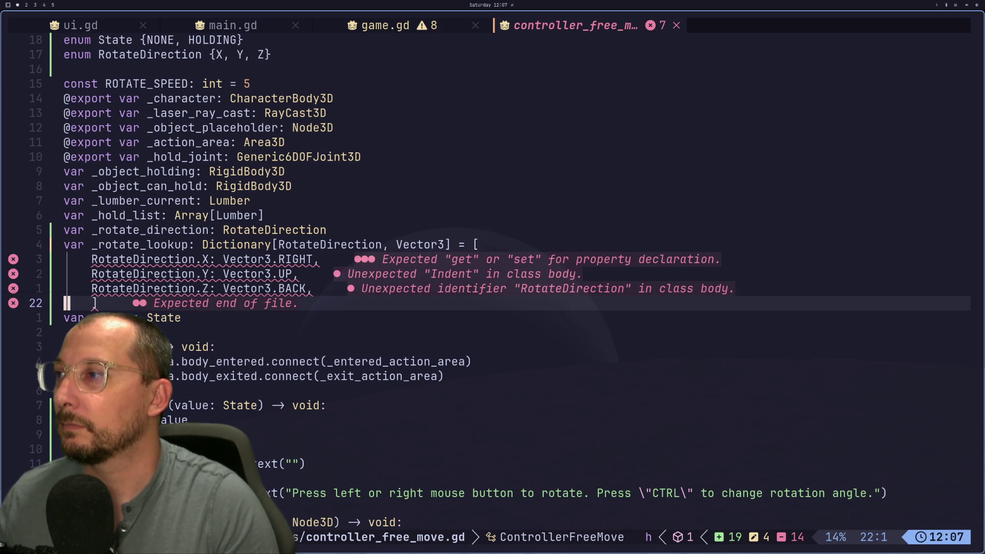
key("k")
key("k")
key("k")
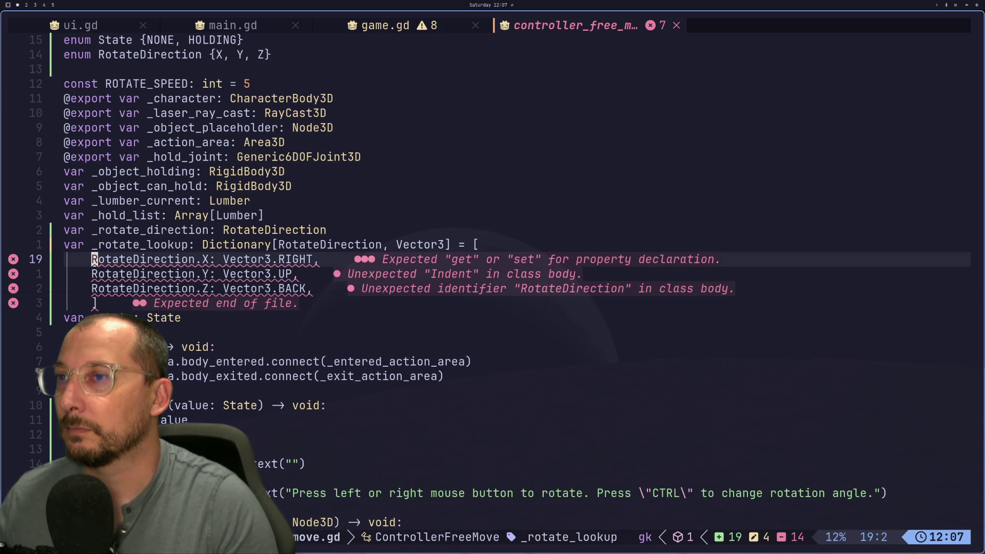
key("l")
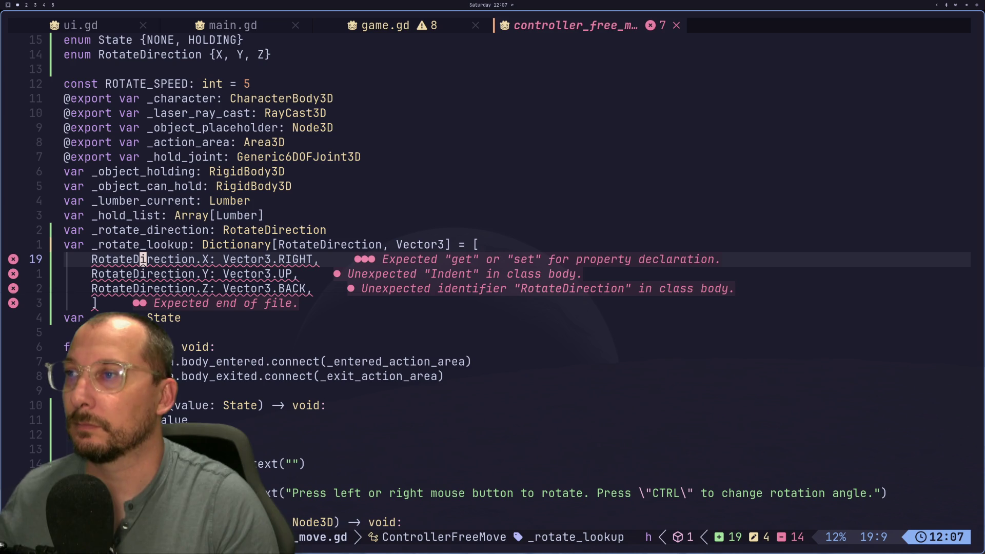
key("h")
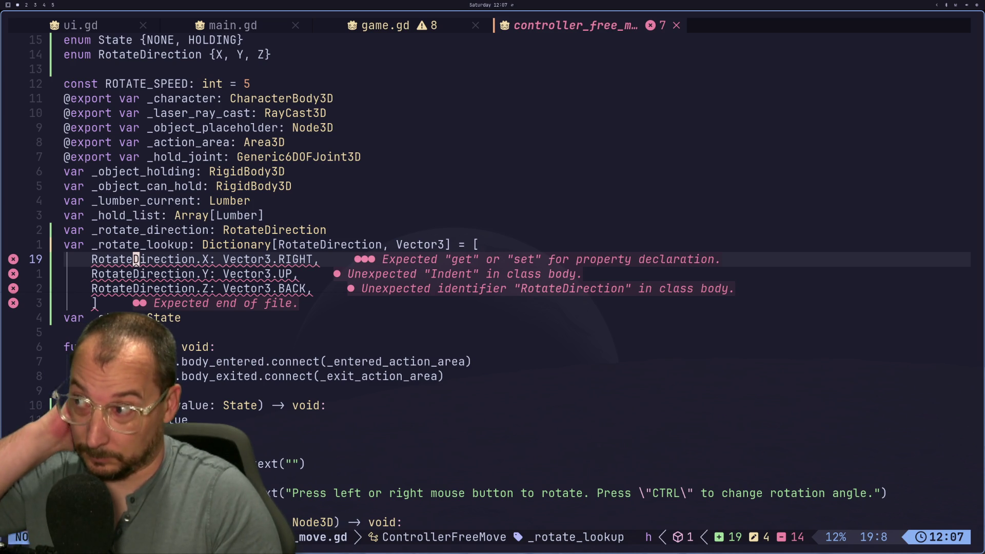
Delete the opening square bracket from the _rotate_lookup declaration line.
key("k")
key("l")
key("l")
key("l")
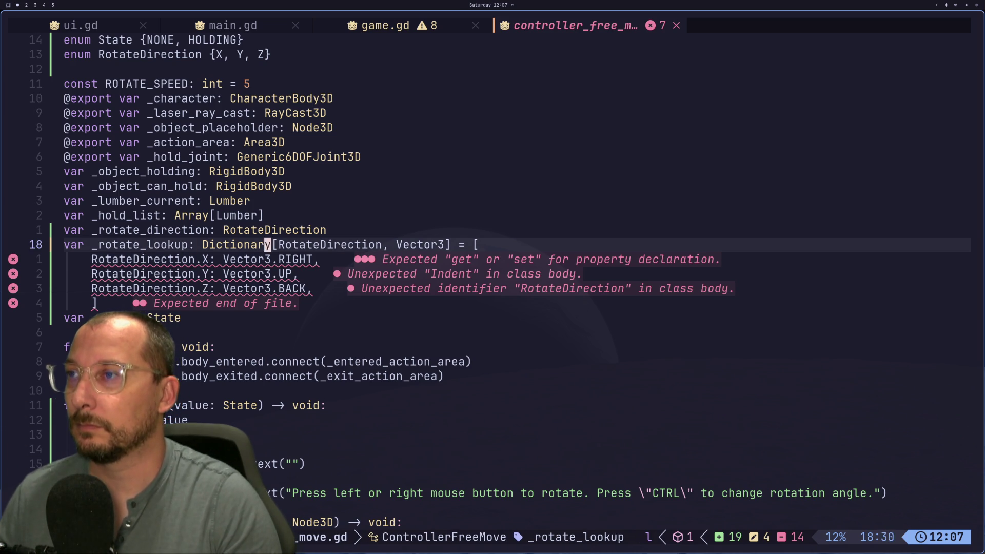
key("x")
key("a")
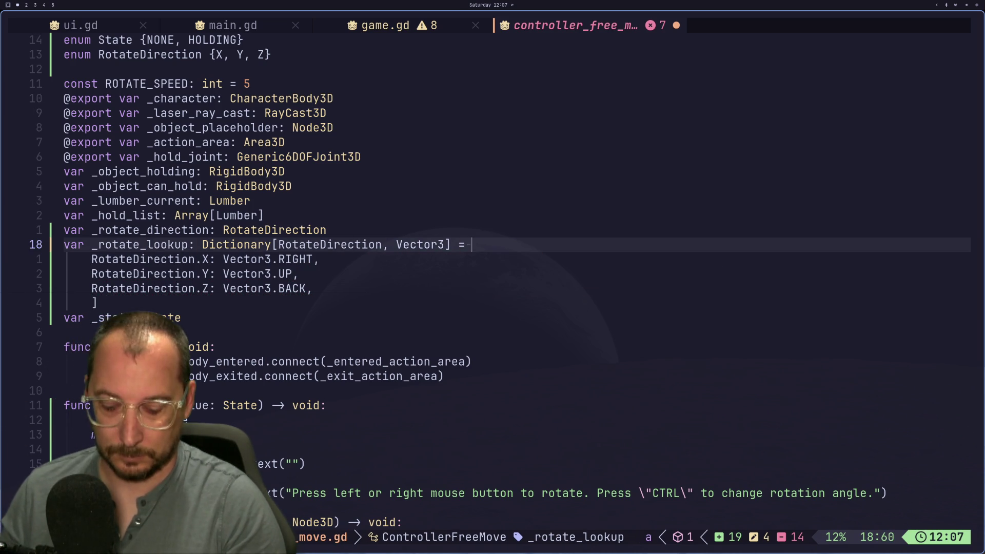
type("{")
key("Escape")
Add a closing curly brace to the dictionary, delete the stray ], and save.
key("k")
key("k")
key("k")
key("j")
key("j")
key("j")
key("j")
key("j")
key("j")
key("j")
key("c")
key("c")
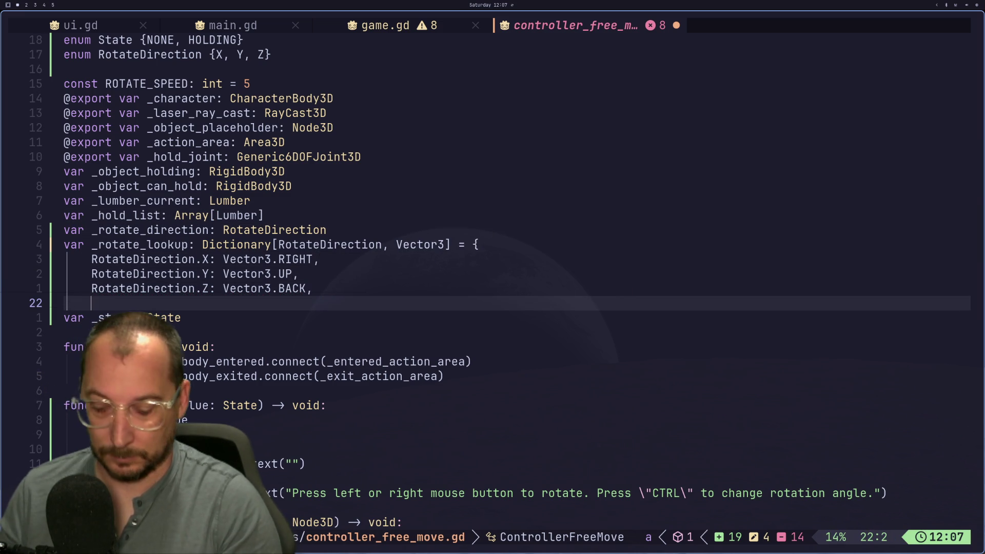
key("Escape")
type("a}")
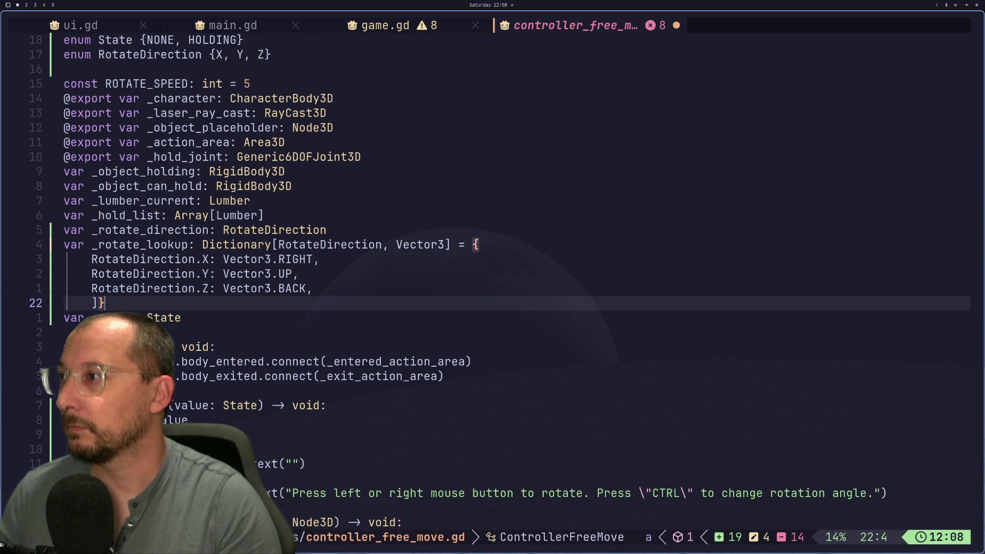
key("Escape")
type("hx:w")
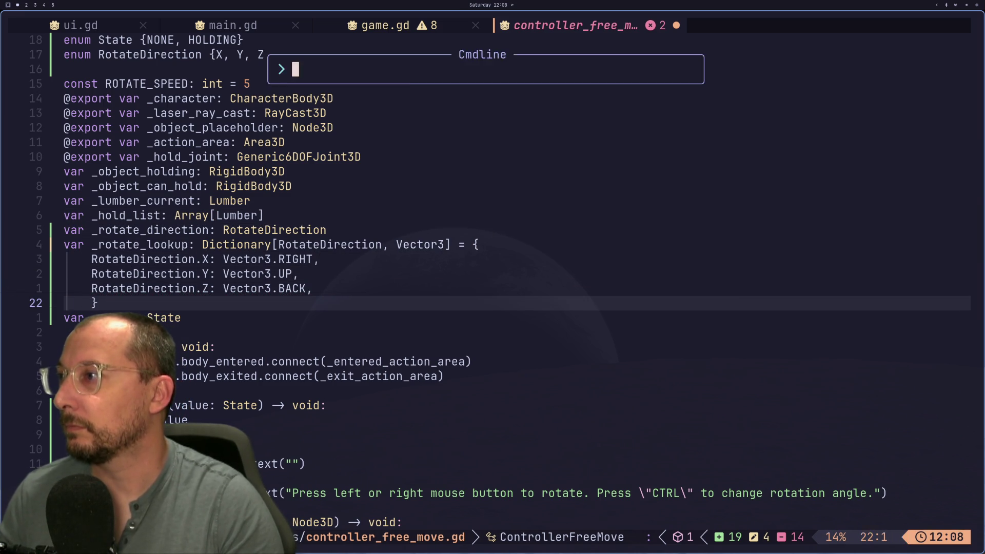
key("Return")
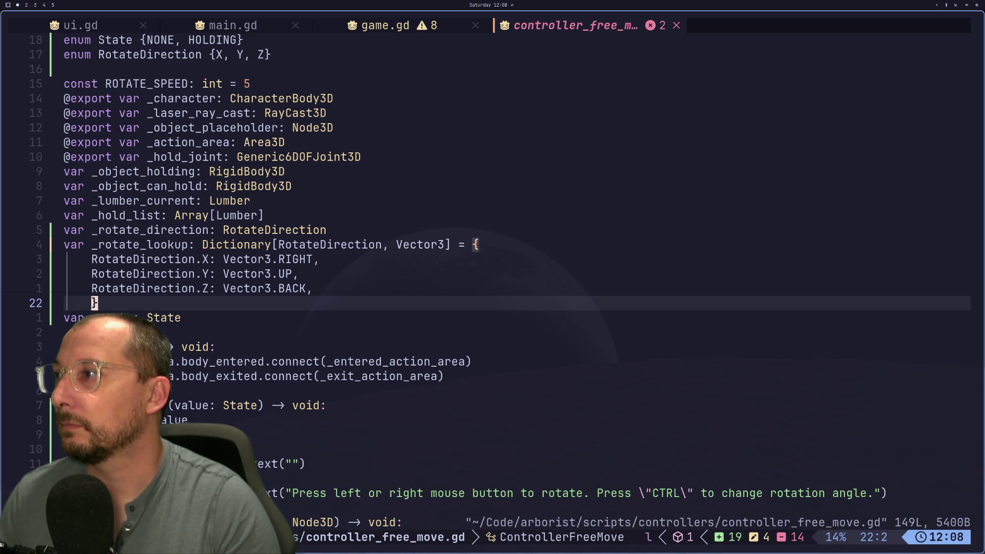
Try moving the opening brace onto its own line, then undo it.
key("i")
key("Escape")
key("k")
key("k")
key("k")
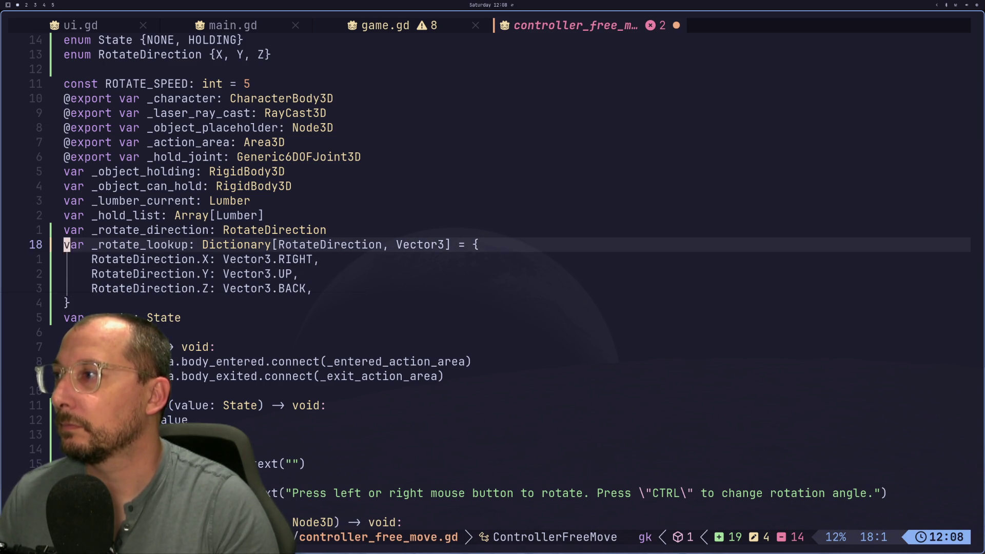
key("j")
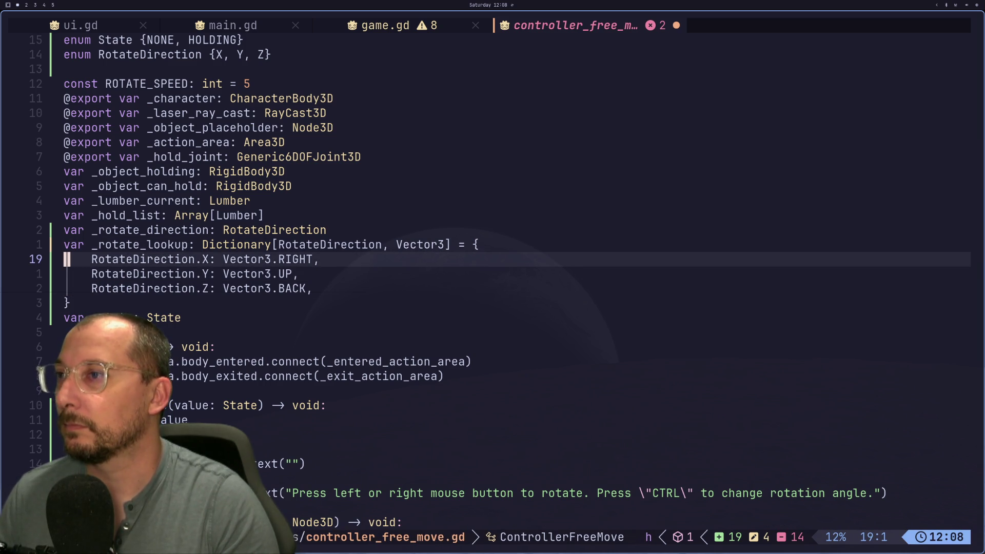
key("k")
key("k")
key("dollar")
key("j")
key("i")
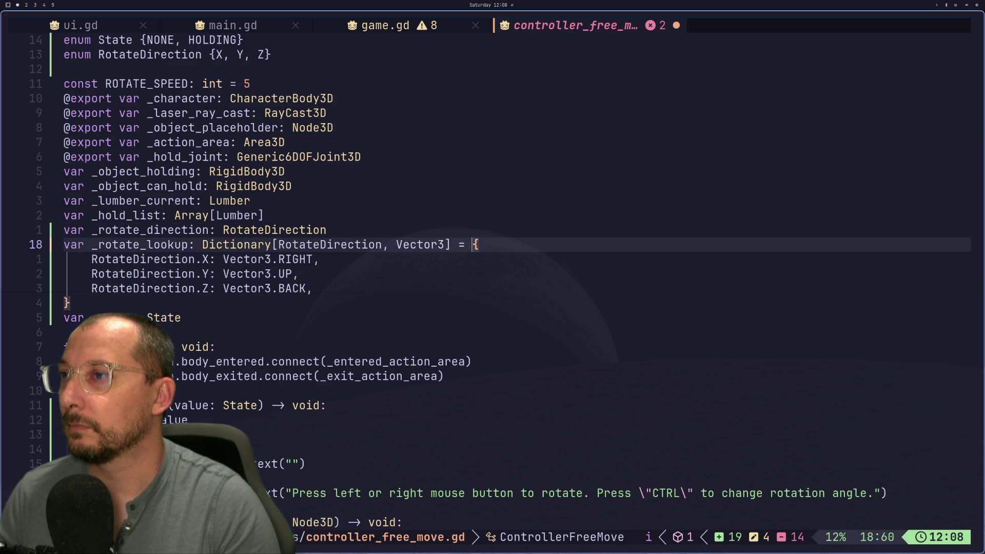
key("Return")
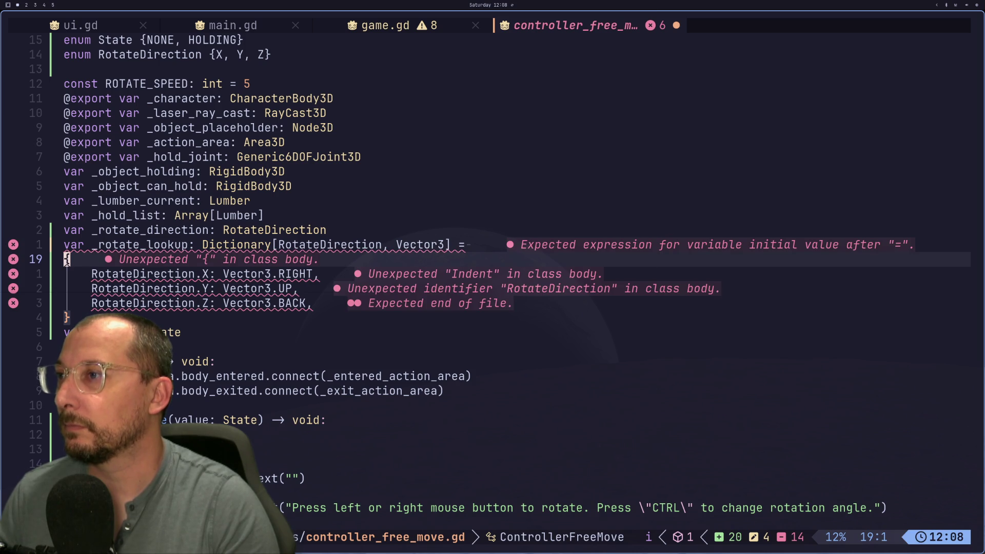
key("Escape")
key("u")
Save controller_free_move.gd again with :w.
key("g")
key("j")
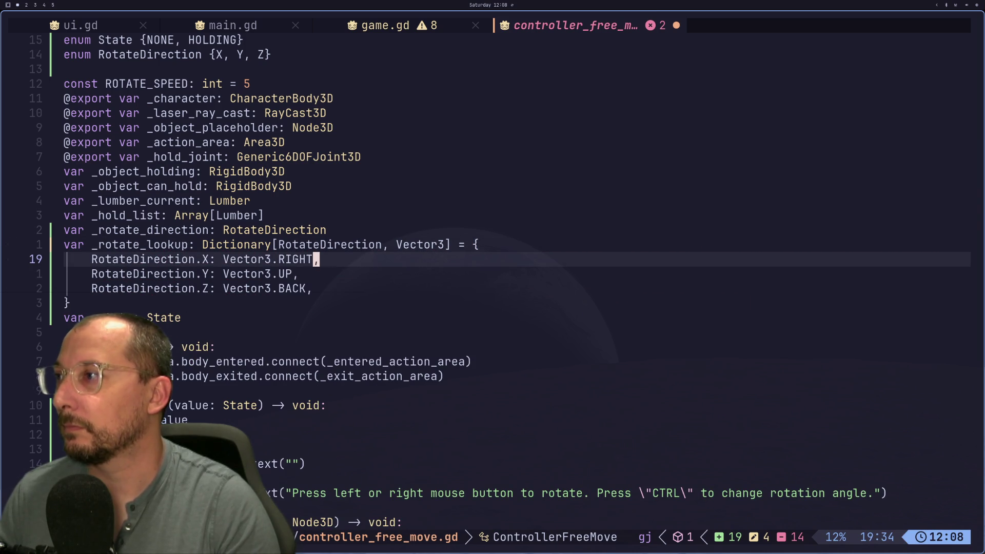
key("h")
key("h")
key("h")
key("0")
key("colon")
type("w")
key("Return")
key("Escape")
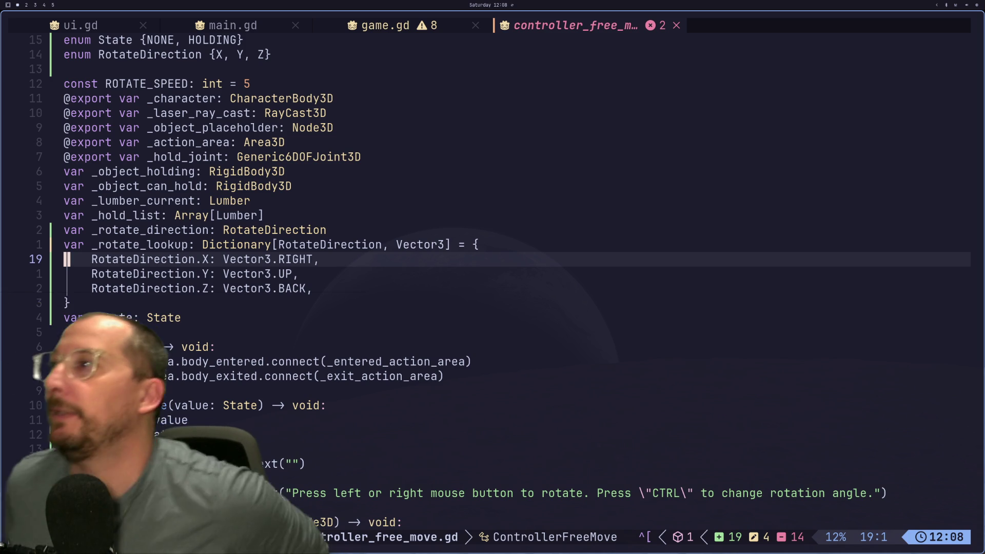
Inspect the broken _modify_direction assignments in the process_input_event match block.
key("k")
key("k")
key("k")
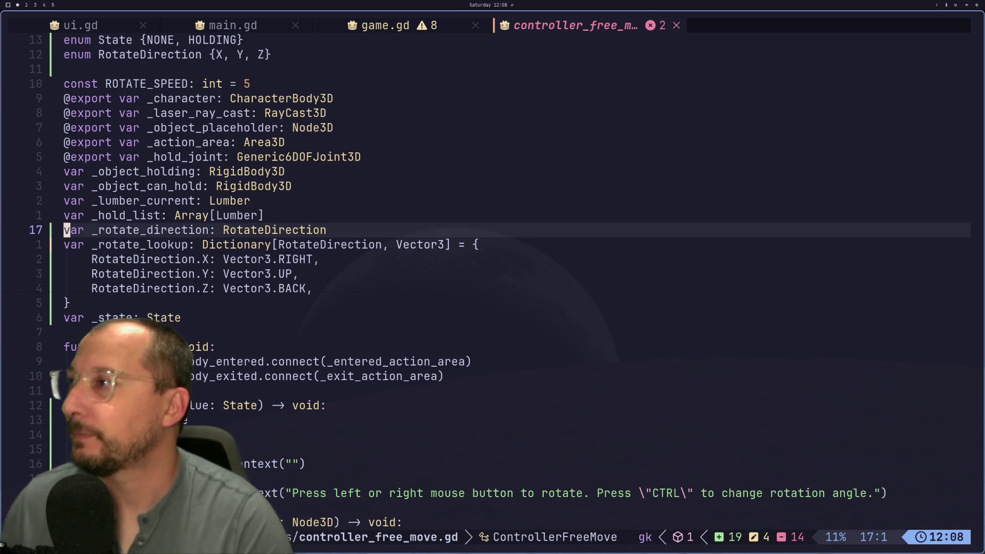
key("j")
key("j")
key("j")
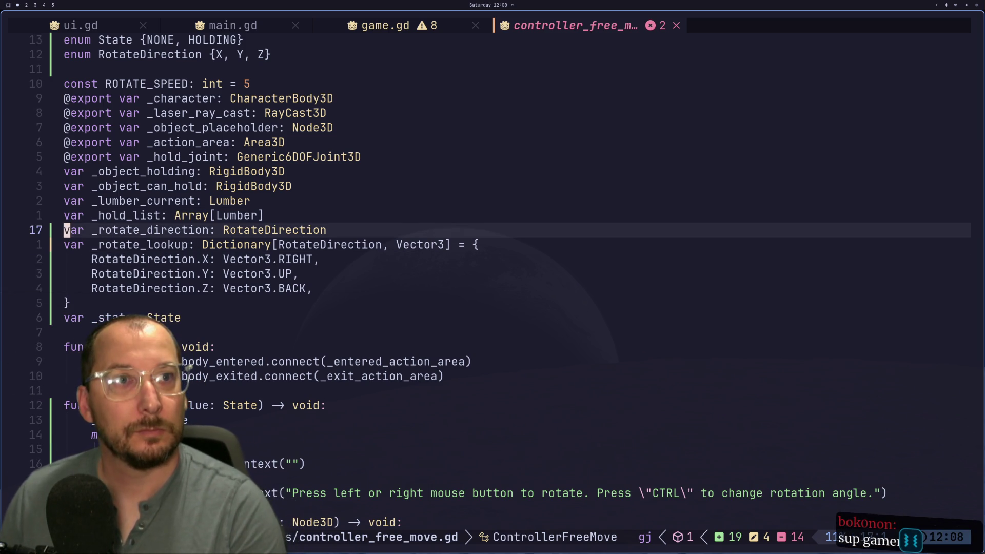
key("j")
key("j")
key("j")
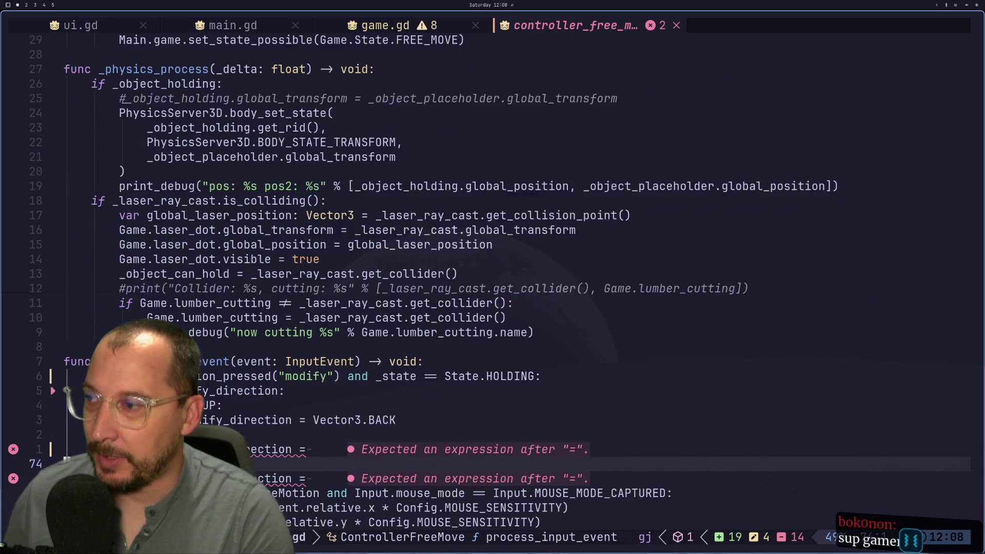
key("k")
key("k")
key("k")
key("k")
key("j")
key("j")
key("j")
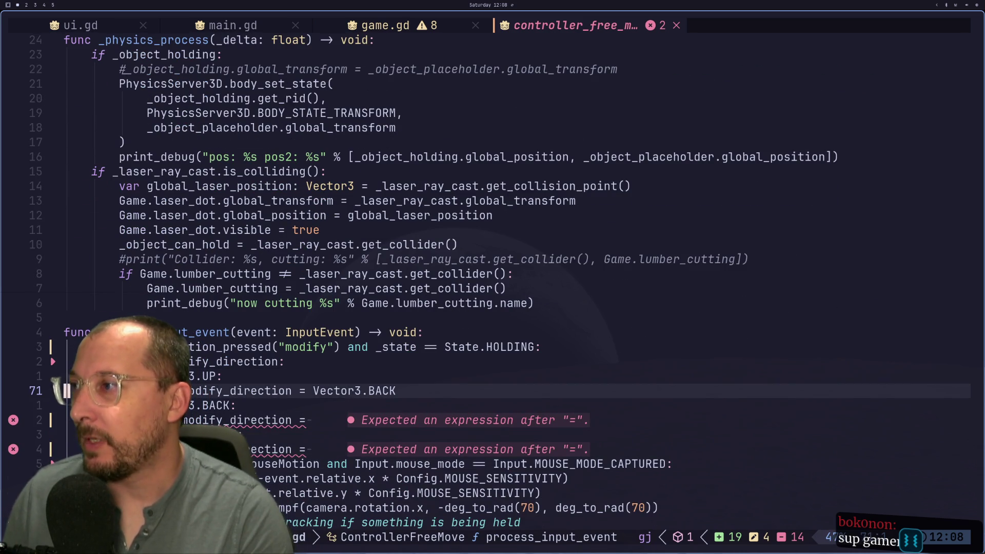
key("k")
key("k")
key("k")
key("k")
key("j")
key("j")
key("k")
key("k")
key("k")
key("k")
key("k")
key("j")
key("k")
key("k")
key("k")
key("k")
key("k")
key("k")
key("k")
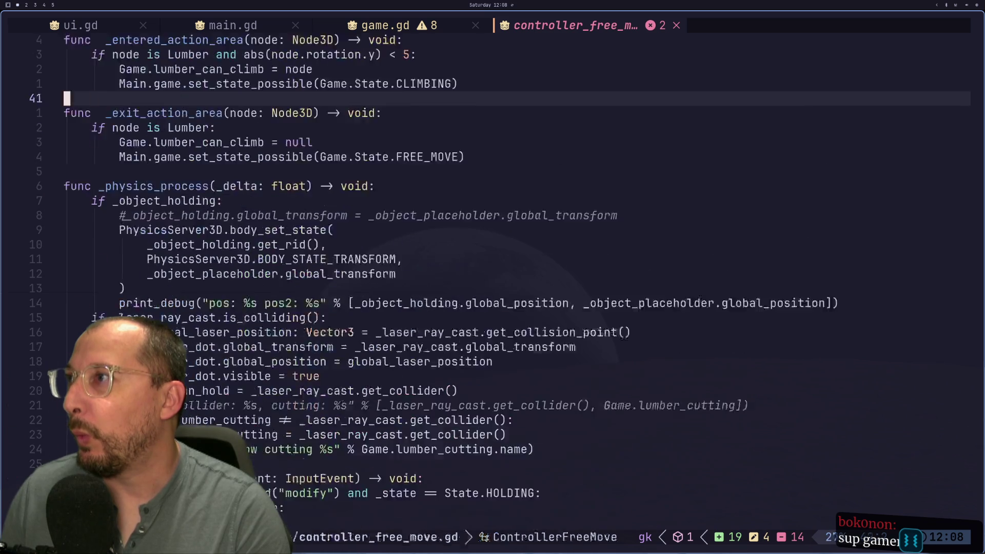
key("j")
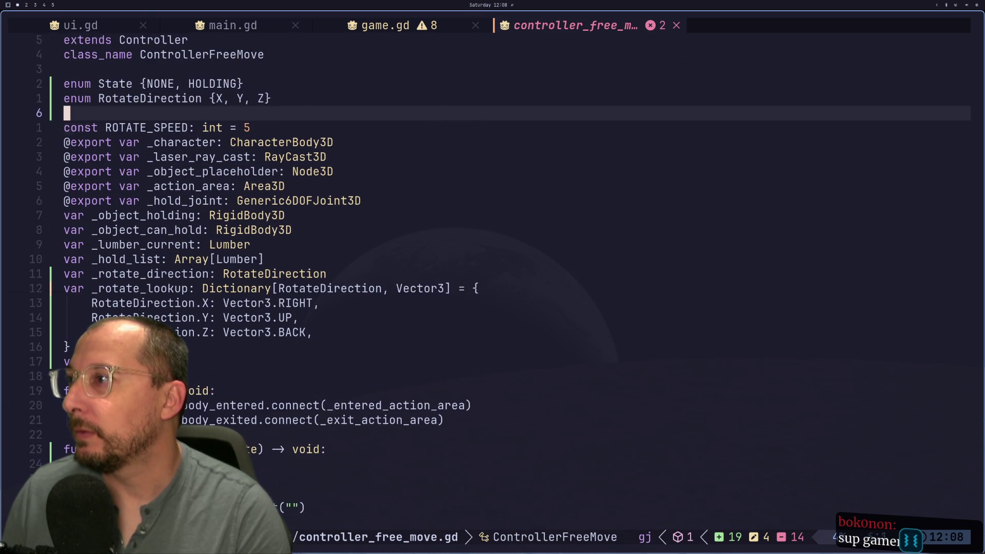
Yank the _rotate_direction variable name from its declaration.
key("1")
key("1")
key("j")
key("j")
key("k")
key("w")
key("l")
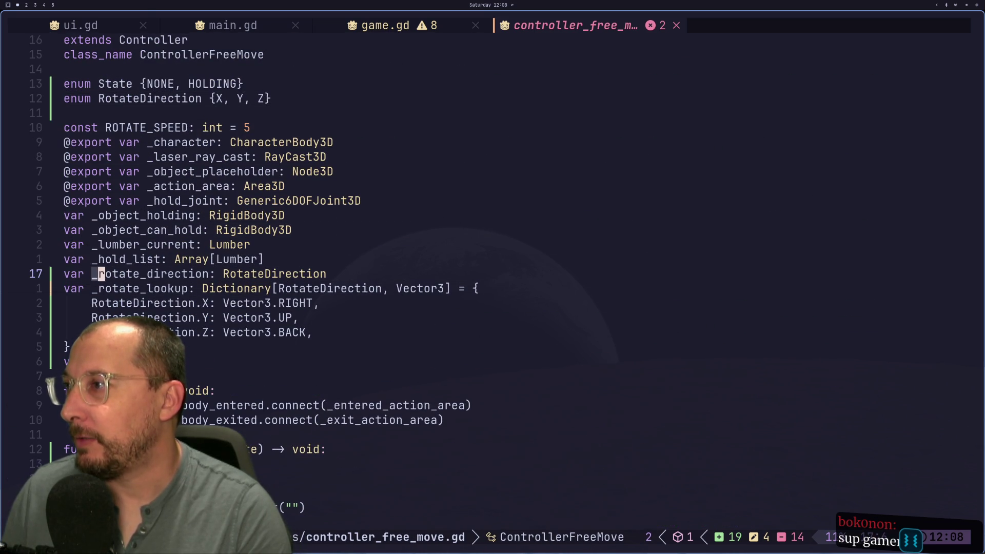
key("e")
key("y")
Move down past the modify action check to the match line in process_input_event.
key("j")
key("j")
key("j")
key("j")
key("j")
key("j")
key("j")
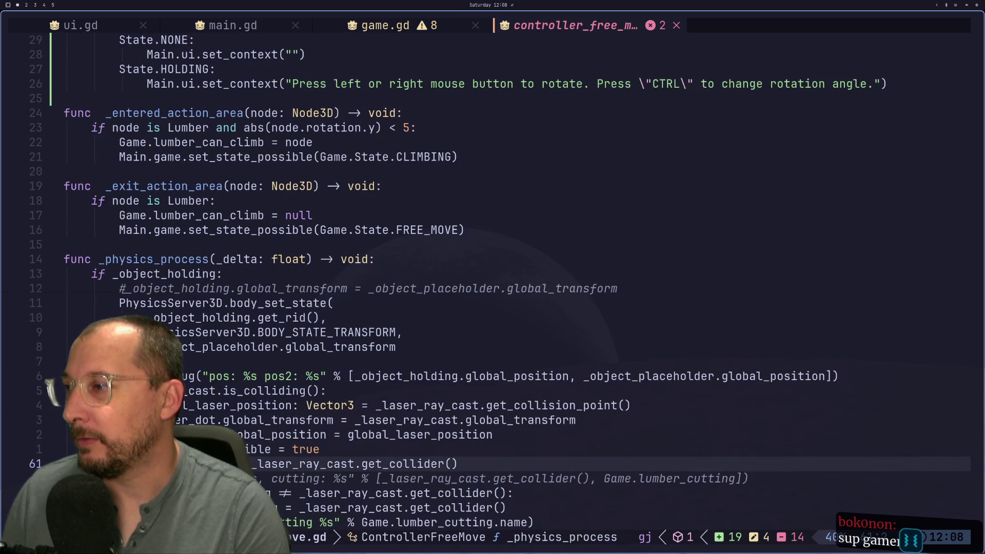
key("j")
key("j")
key("j")
key("k")
key("9")
key("k")
key("3")
key("k")
key("Return")
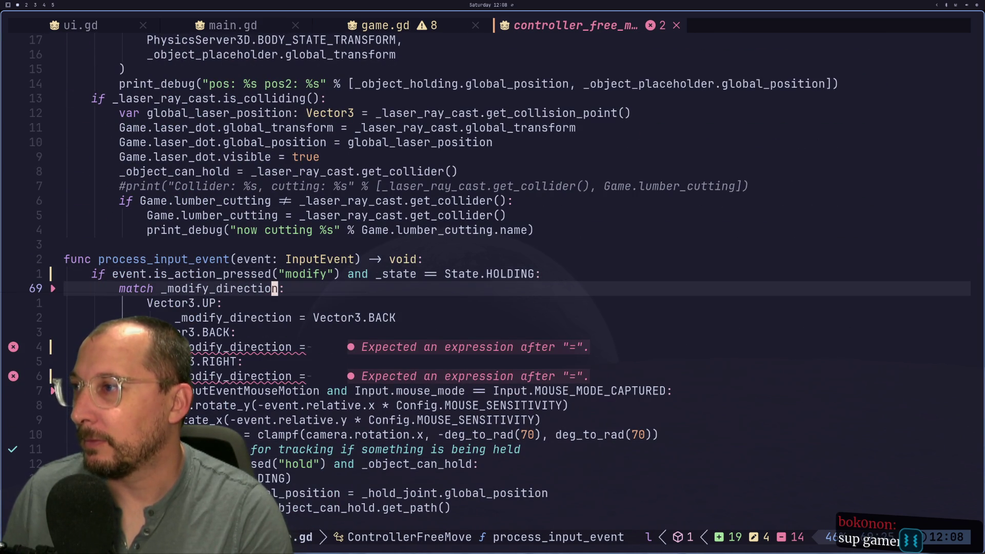
Rename the match variable from _modify_direction to _rotate_direction.
key("s")
key("BackSpace")
key("BackSpace")
key("BackSpace")
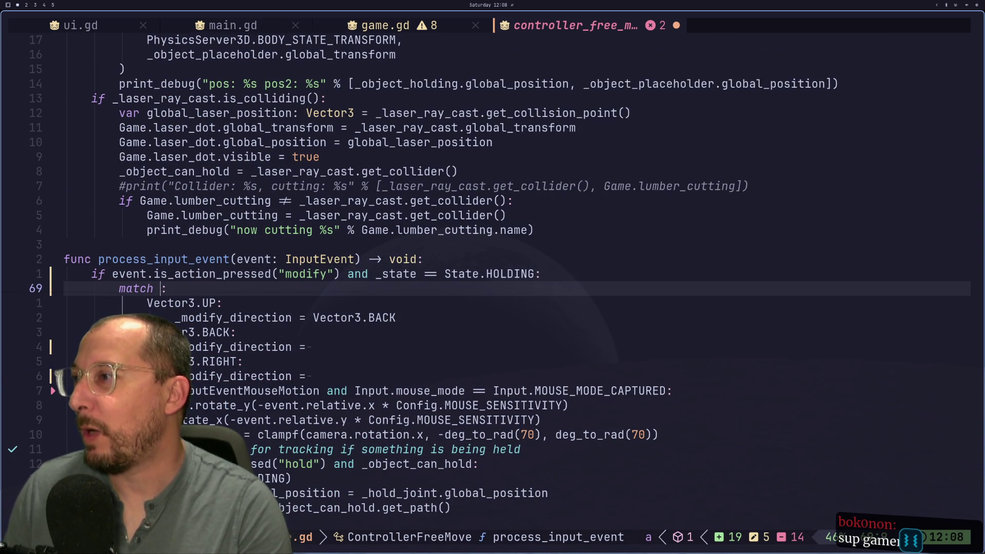
type("_rotate_direction")
key("Escape")
Change the first case pattern from Vector3.UP to RotateDirection.X.
key("j")
key("h")
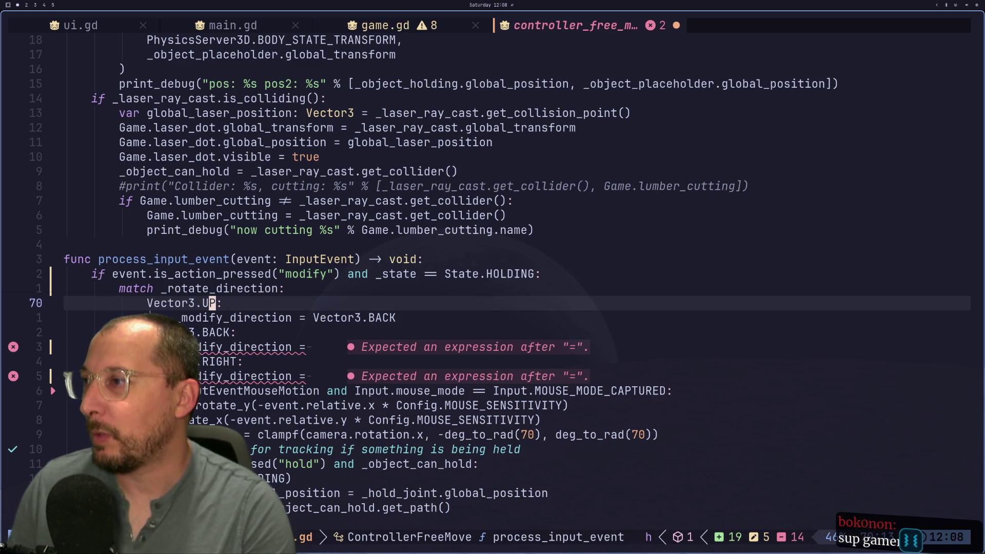
key("c")
key("t")
key("colon")
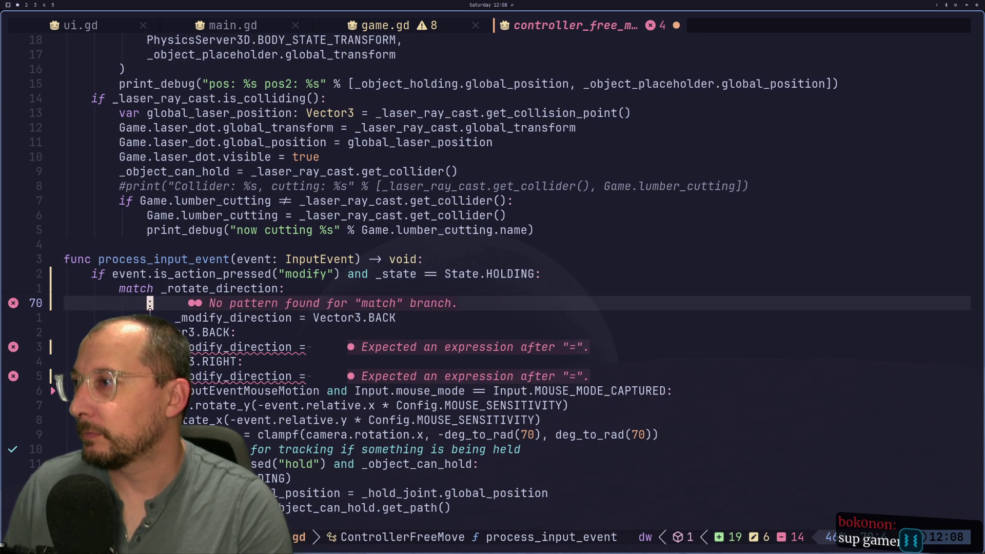
type("Di")
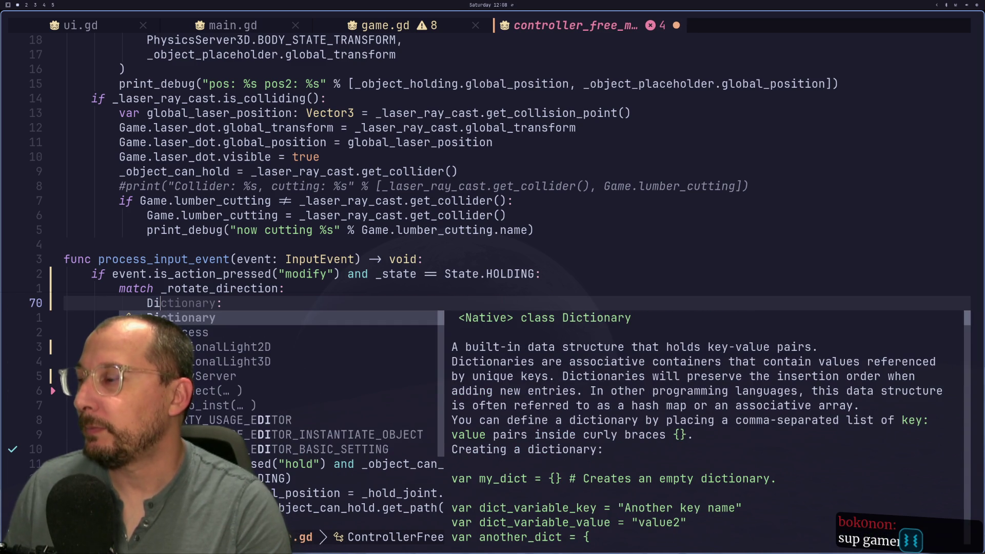
key("BackSpace")
key("BackSpace")
type("Rot")
key("Return")
type(".")
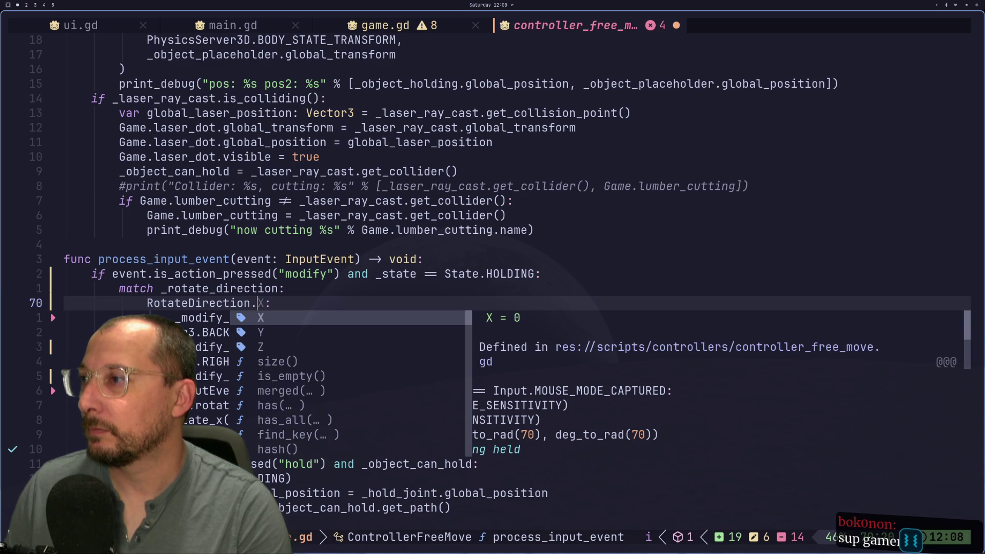
type("X")
key("Escape")
Make the X branch assign _rotate_direction = RotateDirection.Y.
key("j")
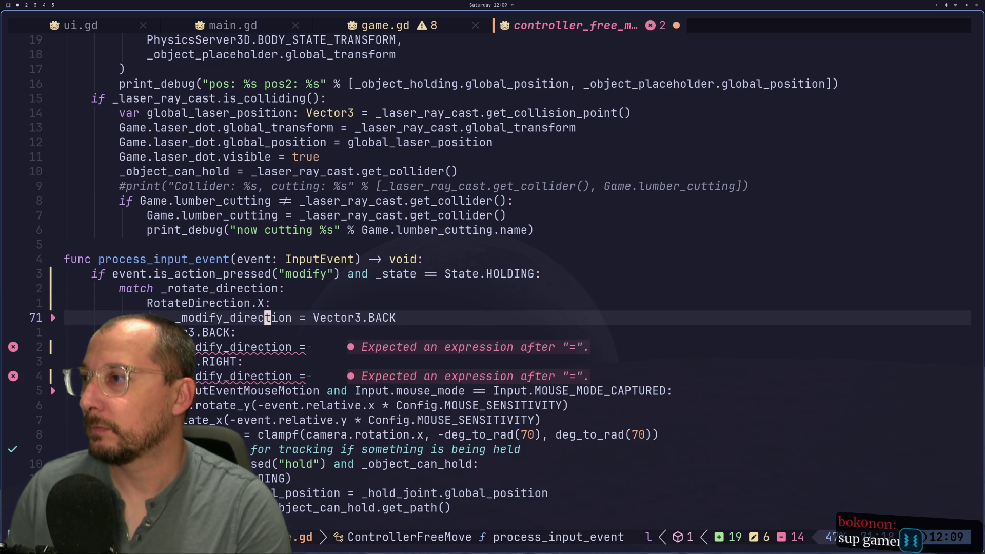
key("a")
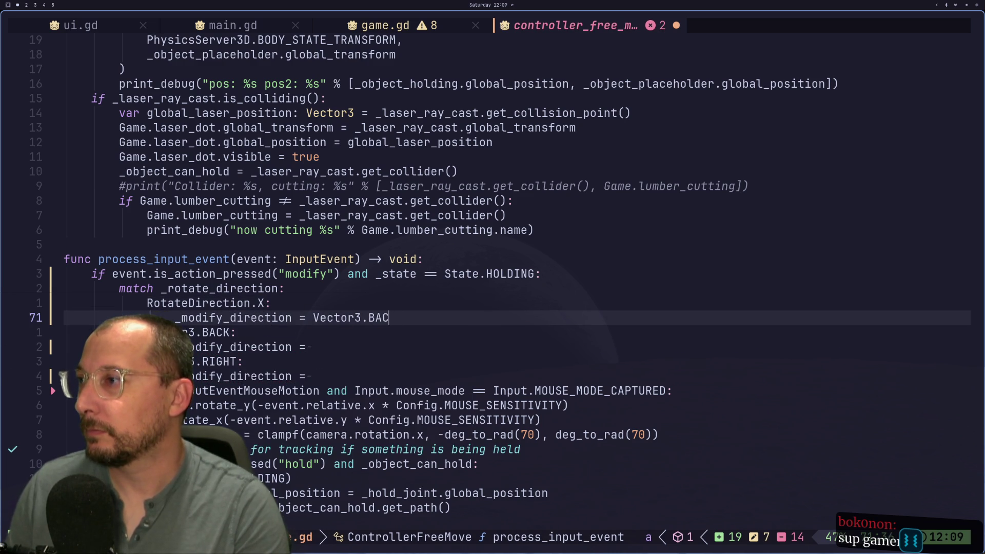
key("BackSpace")
key("BackSpace")
key("BackSpace")
key("Return")
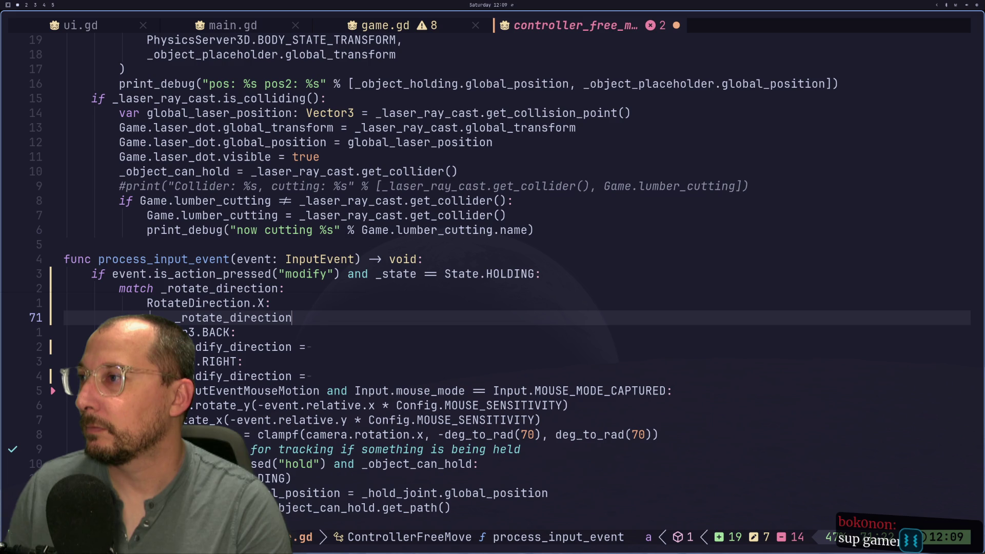
type("RotateDirection.Y")
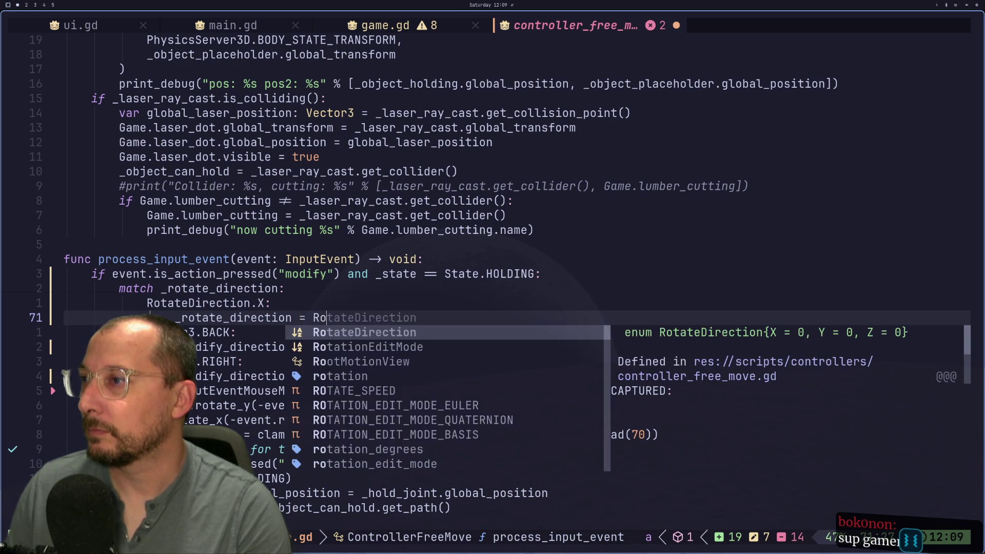
key("Return")
type(".Y")
key("Escape")
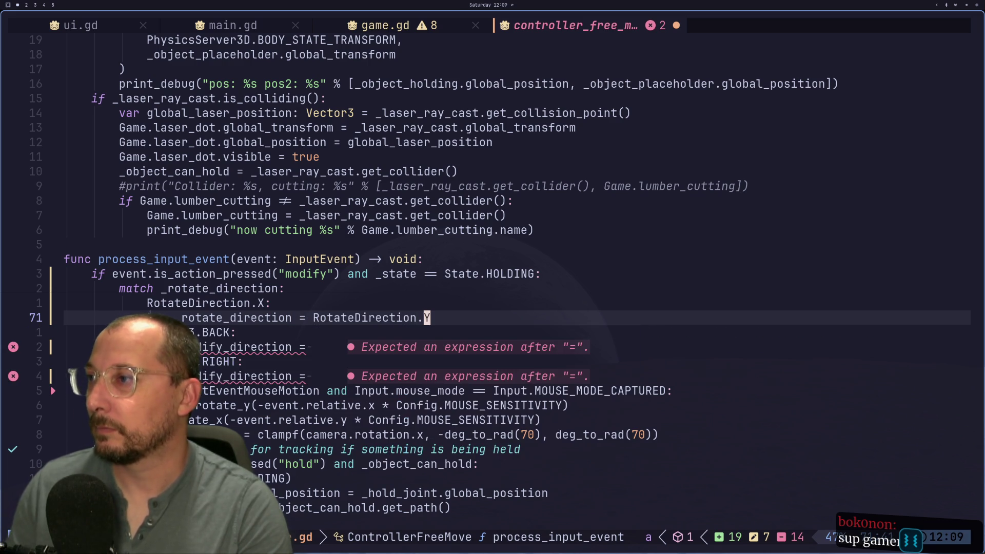
Duplicate the X branch twice and delete the leftover broken lines below.
key("h")
key("h")
key("h")
key("b")
key("b")
key("k")
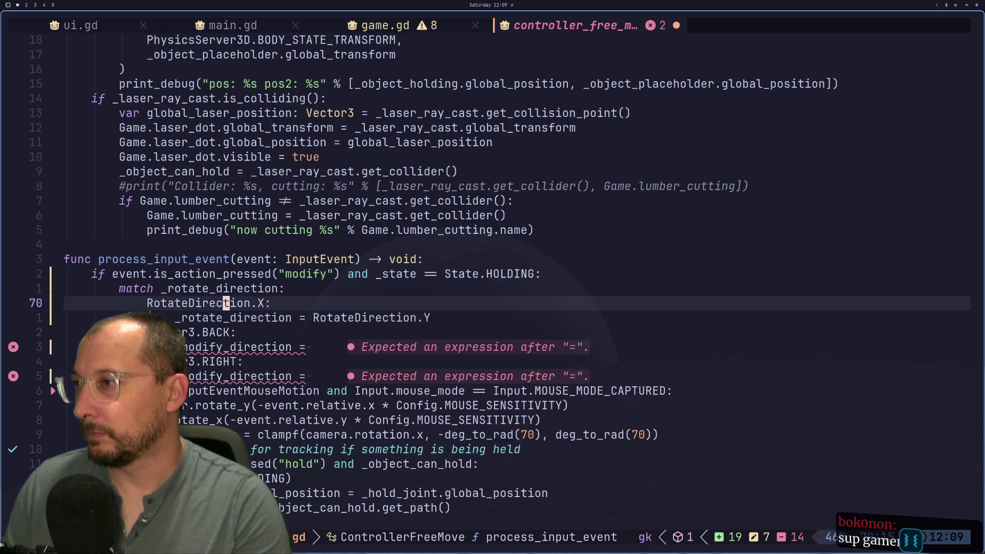
key("j")
key("j")
key("k")
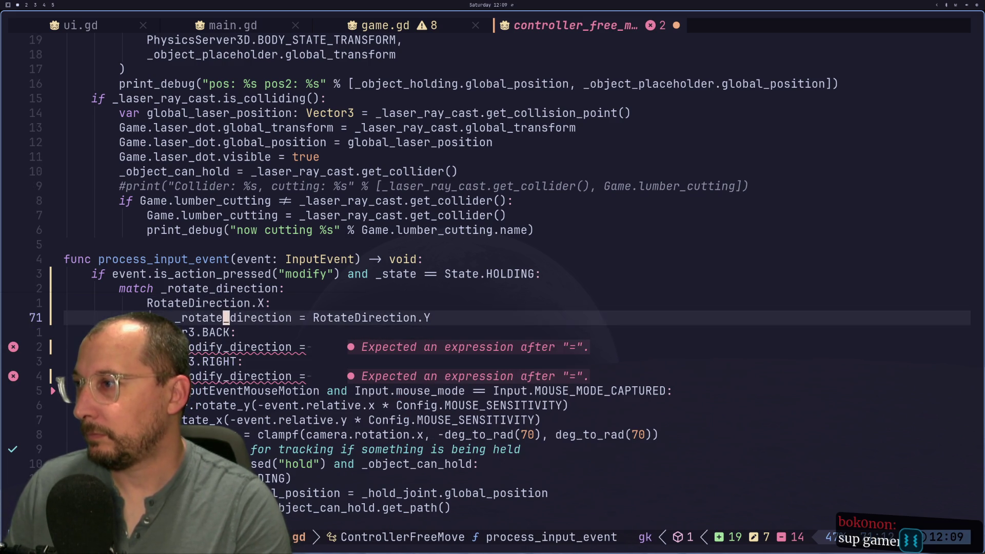
key("y")
key("k")
key("j")
key("p")
key("j")
key("p")
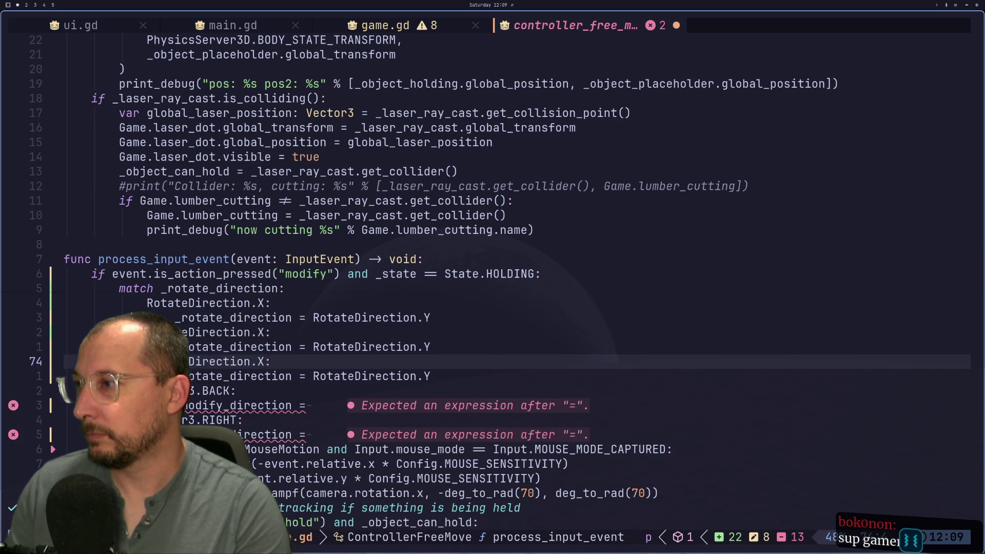
key("j")
key("j")
key("d")
key("d")
key("d")
key("d")
key("d")
key("d")
key("d")
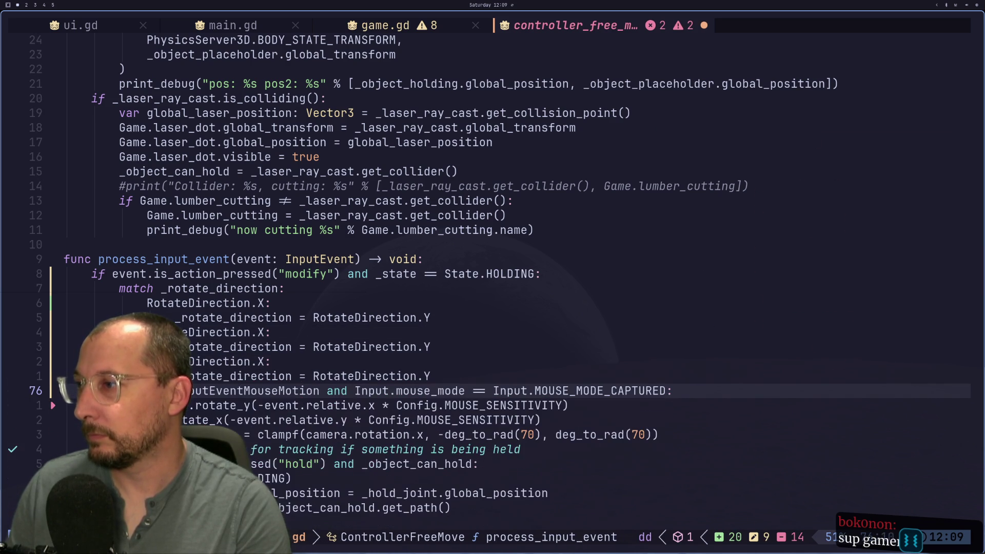
key("k")
key("k")
key("k")
Edit the copied branches so Y cycles to Z and Z cycles back to X.
key("w")
key("i")
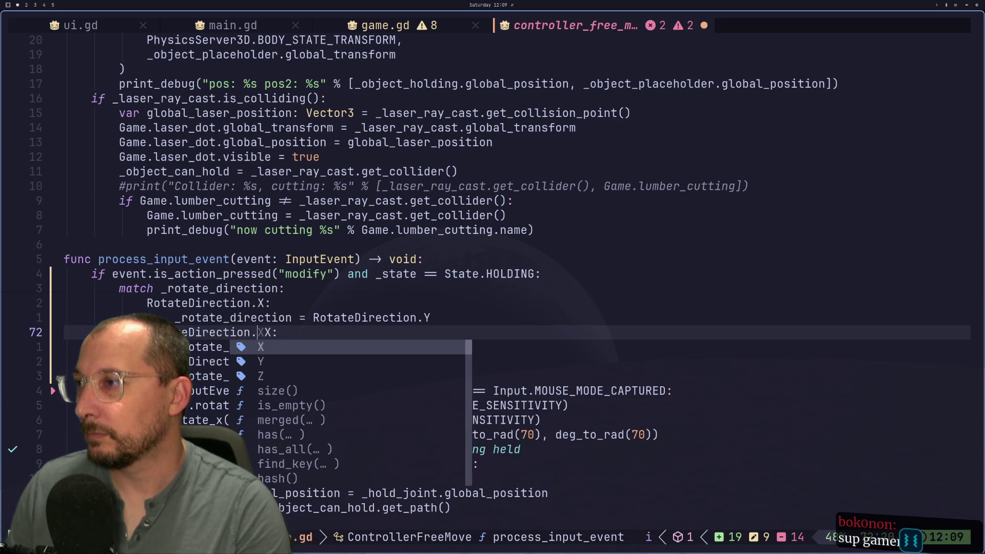
type("sY")
key("Escape")
key("j")
key("Escape")
type("$sZj")
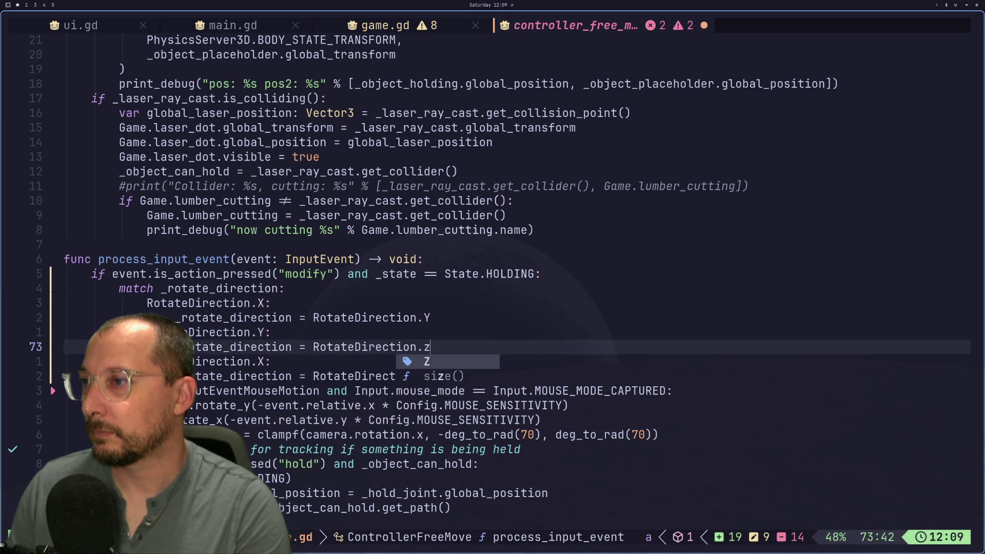
type("k")
key("j")
key("j")
key("a")
type("X")
key("Escape")
type("k")
type("Z")
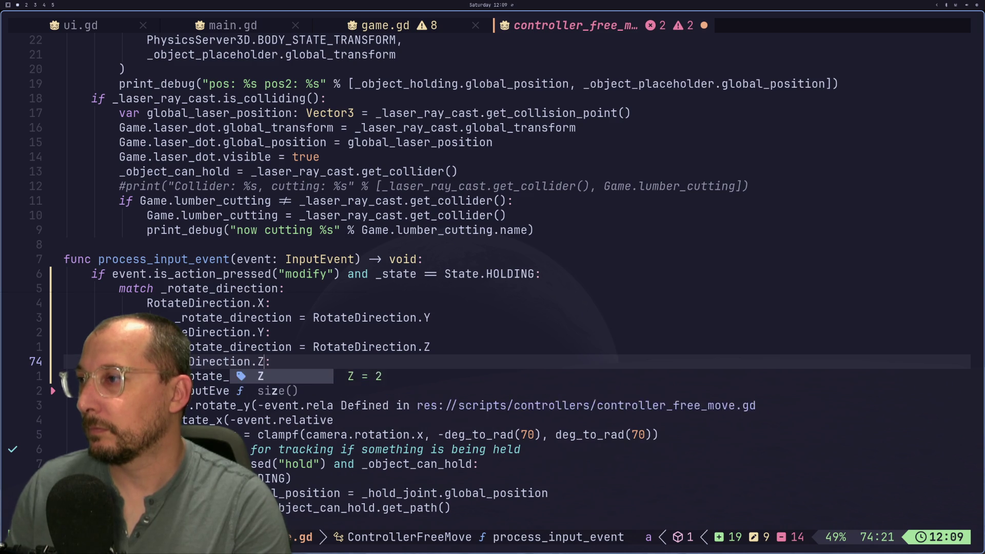
key("Escape")
Save the script with :w, adding a blank line after the match cases.
type(":w")
key("Return")
key("j")
key("o")
key("Escape")
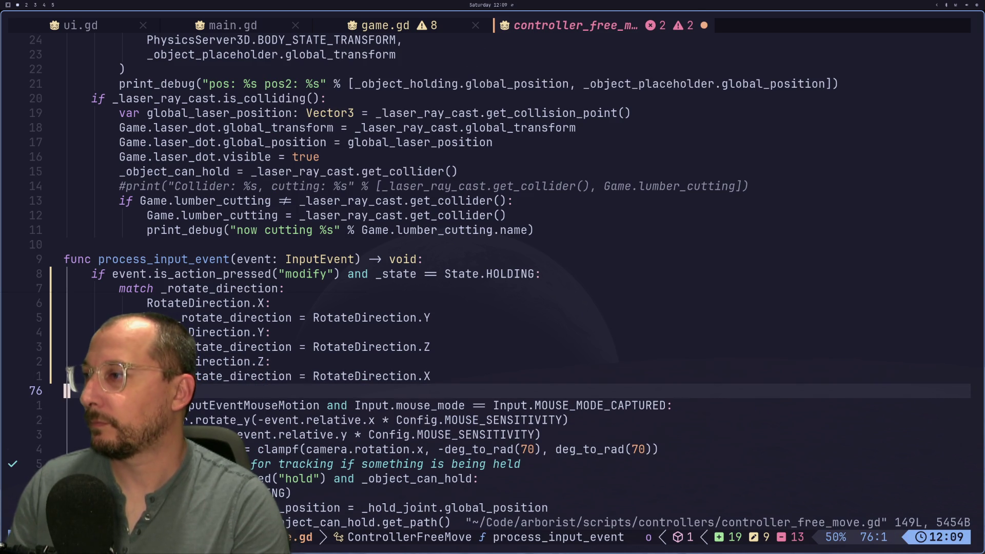
type(":w")
key("Return")
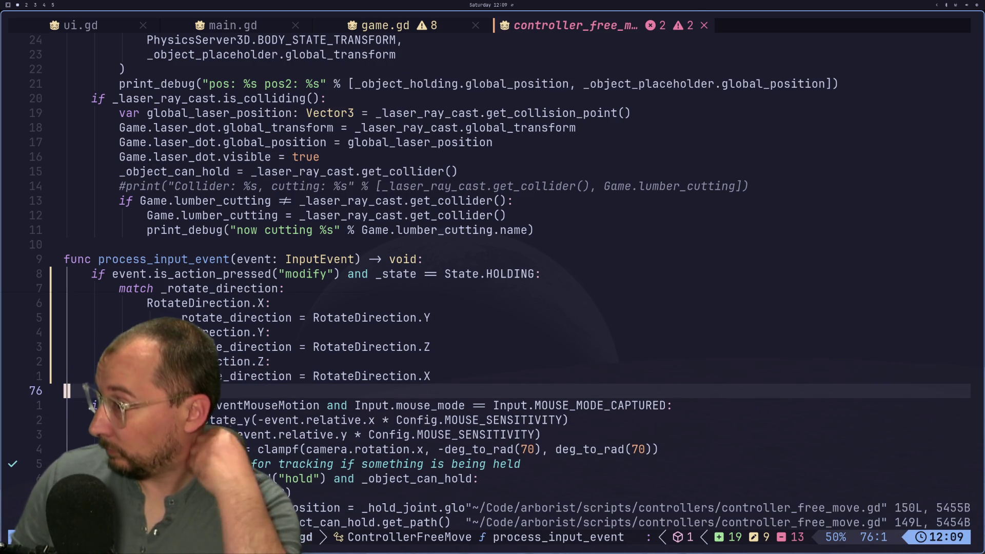
key("j")
key("j")
key("j")
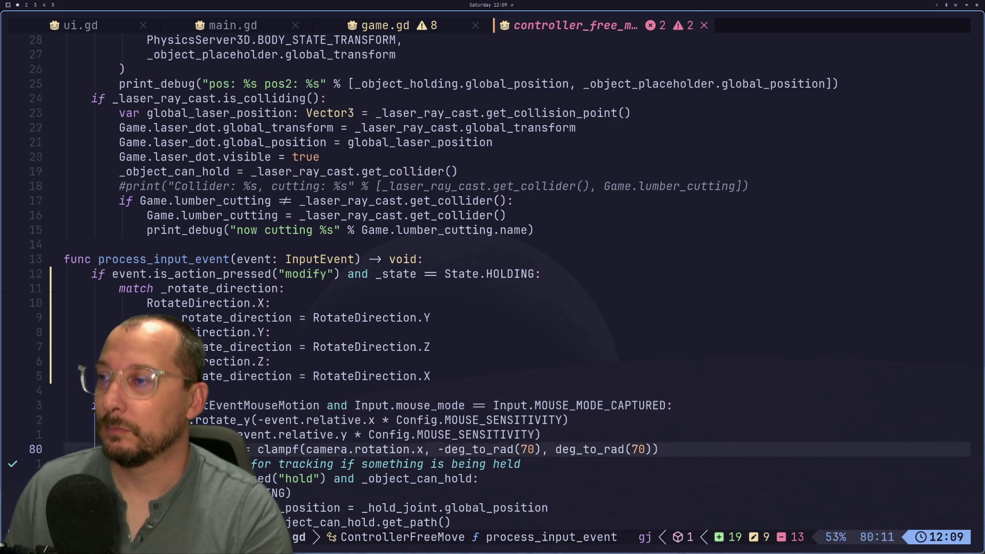
key("z")
key("z")
key("k")
key("k")
key("l")
key("l")
key("l")
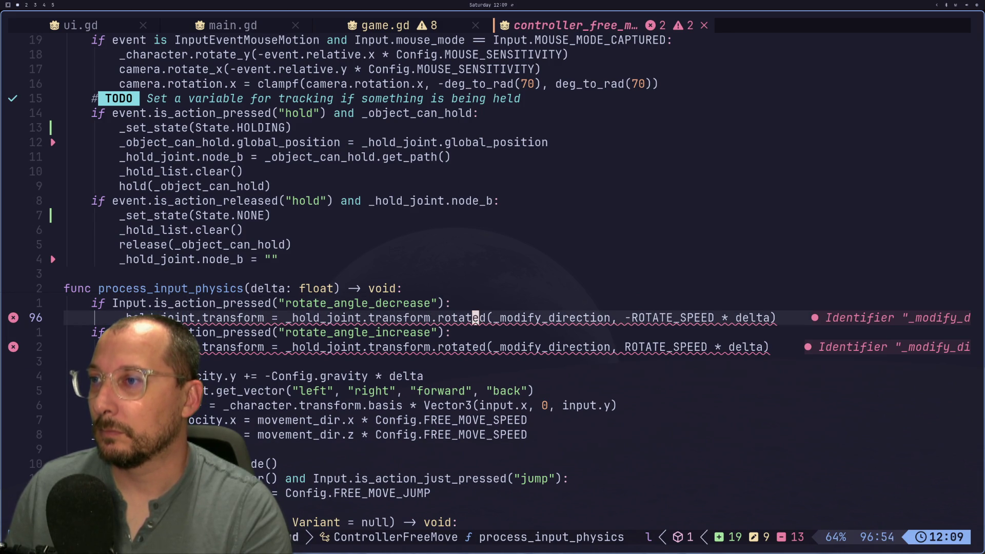
Replace _modify_direction on line 96 with _rotate_lookup[_rotate_direction] and copy that expression.
type("lce_ro")
key("Tab")
type("[_roi")
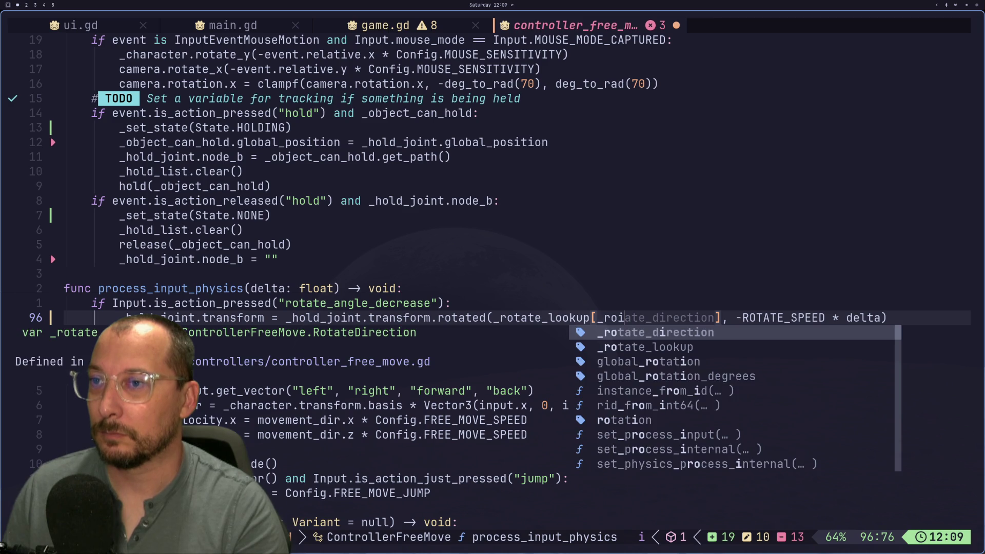
key("Tab")
key("Escape")
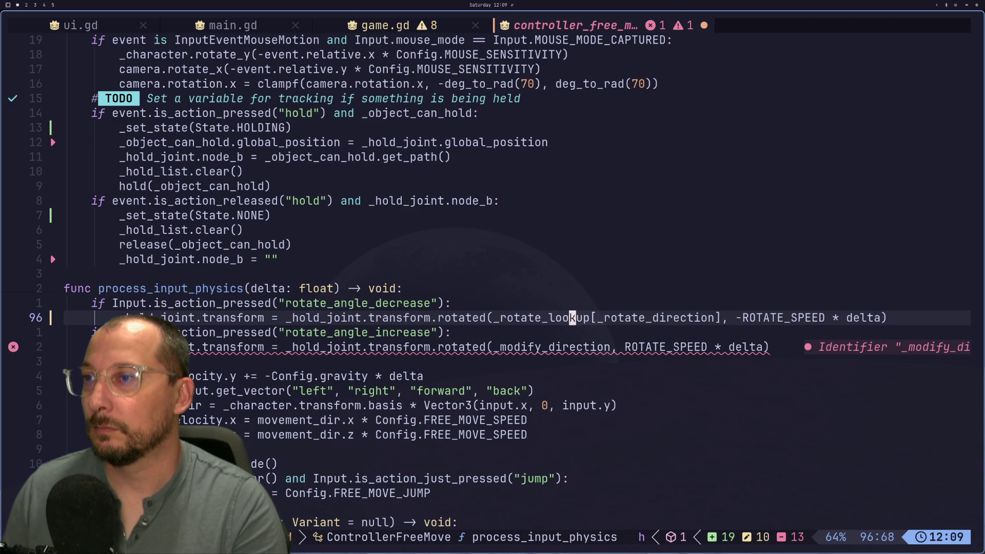
key("h")
key("h")
key("v")
key("l")
key("l")
key("l")
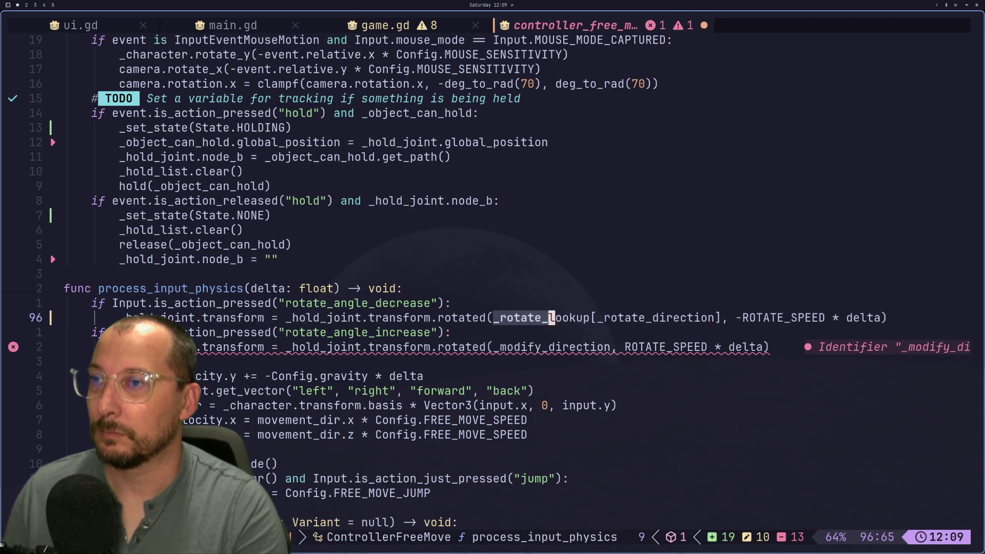
key("l")
key("y")
key("j")
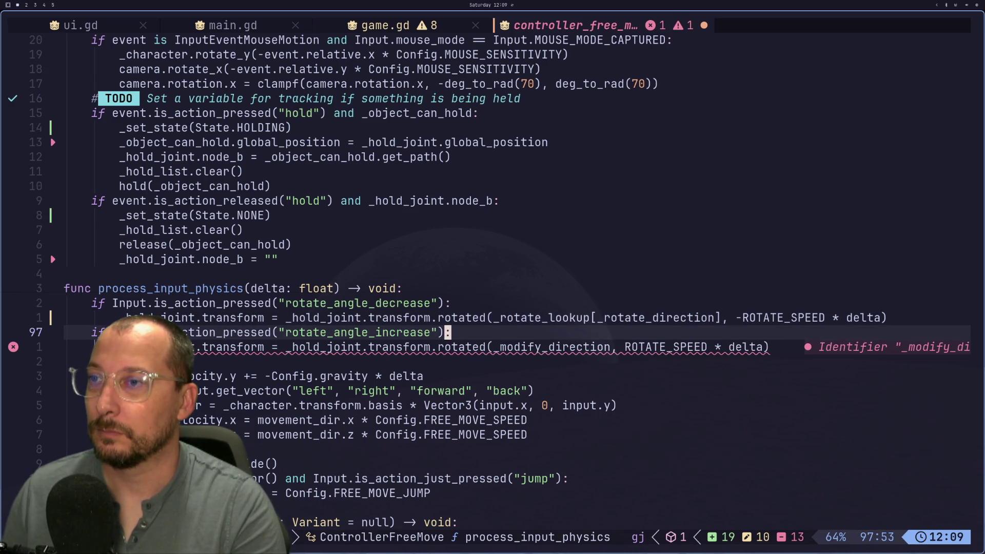
Paste the expression over _modify_direction on line 98 and save controller_free_move.gd.
key("j")
key("l")
key("e")
key("a")
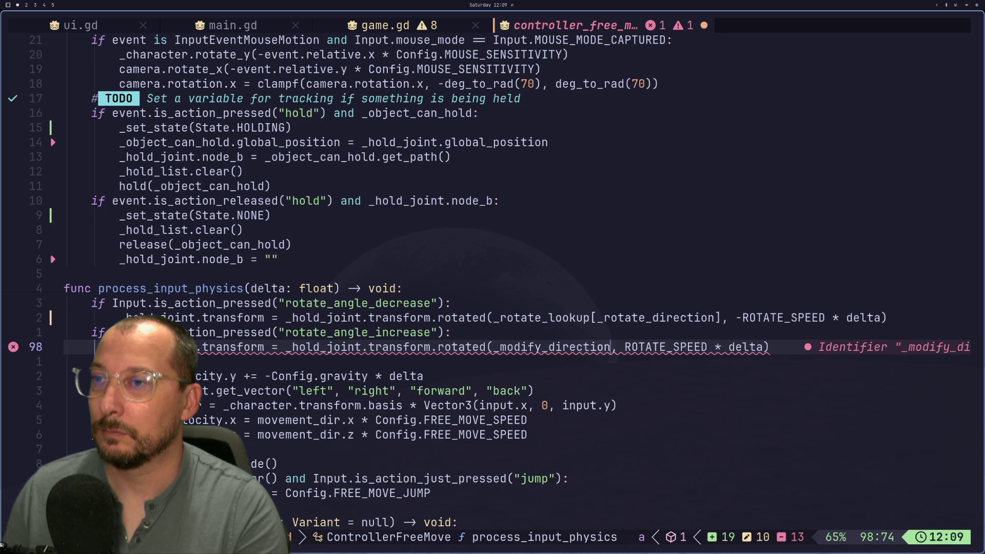
key("BackSpace")
key("BackSpace")
key("BackSpace")
key("Escape")
type("p[_rotate")
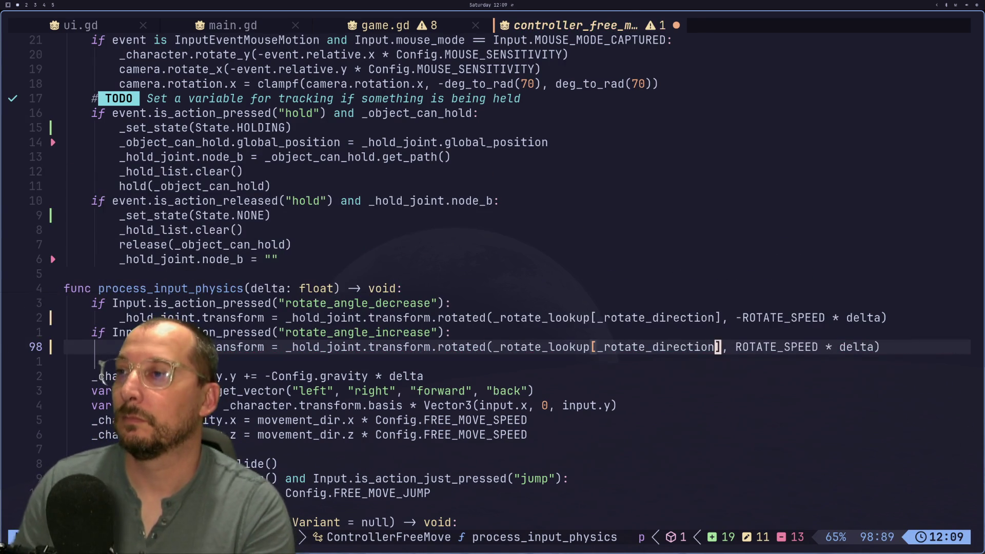
type(":w")
key("Return")
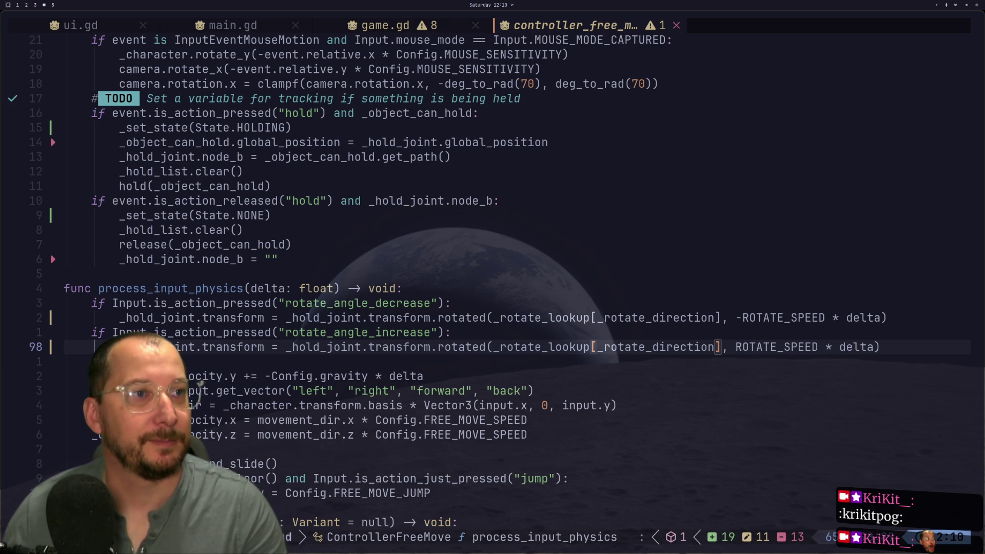
key("super+2")
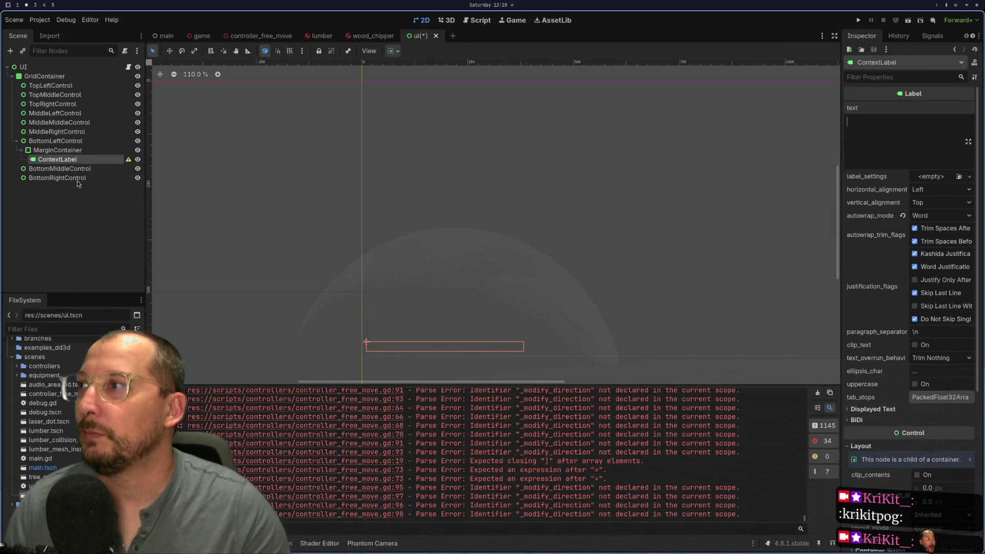
Browse the audio and scenes folders, then show res:// Create New options (Folder, Scene, Script, Resource, TextFile).
scroll(69, 405, "down", 15)
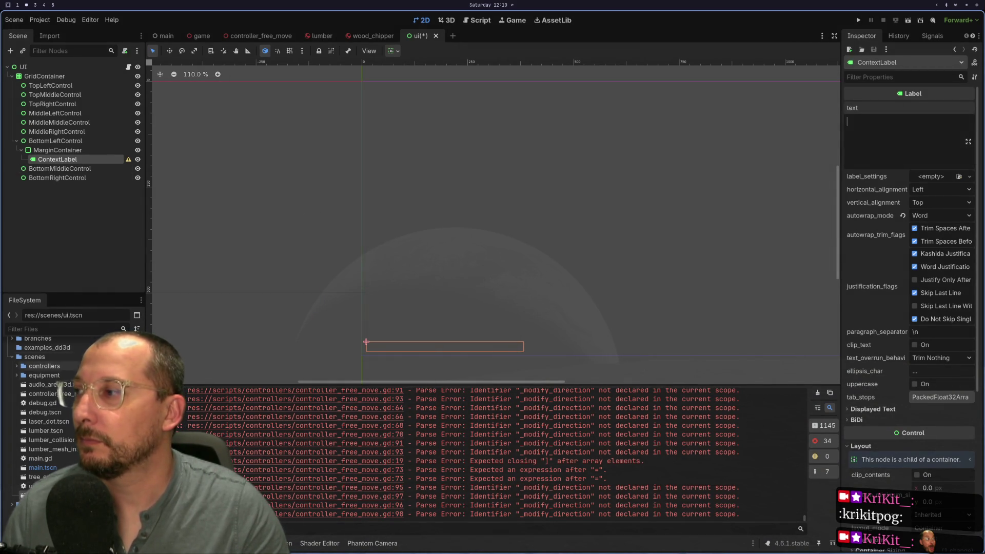
scroll(15, 448, "up", 15)
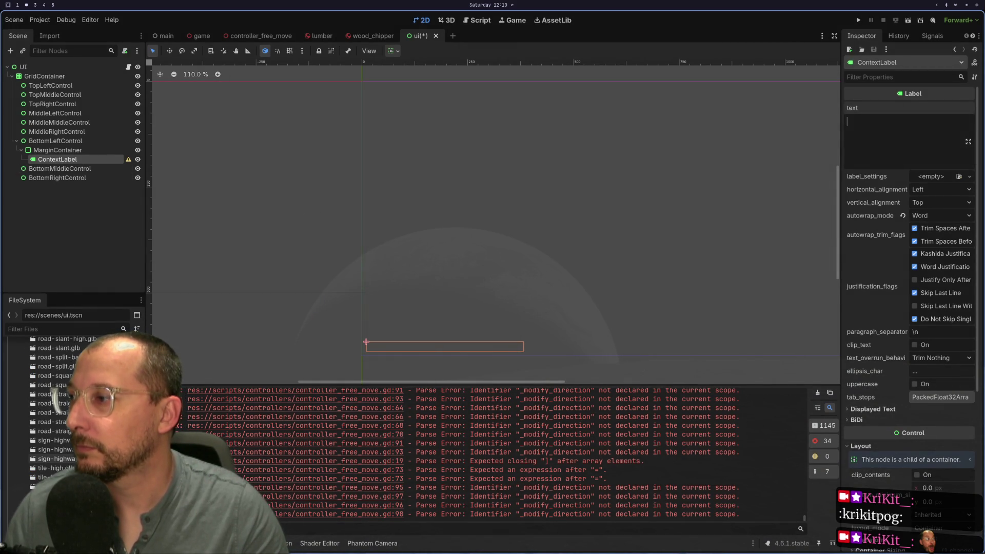
left_click(17, 439)
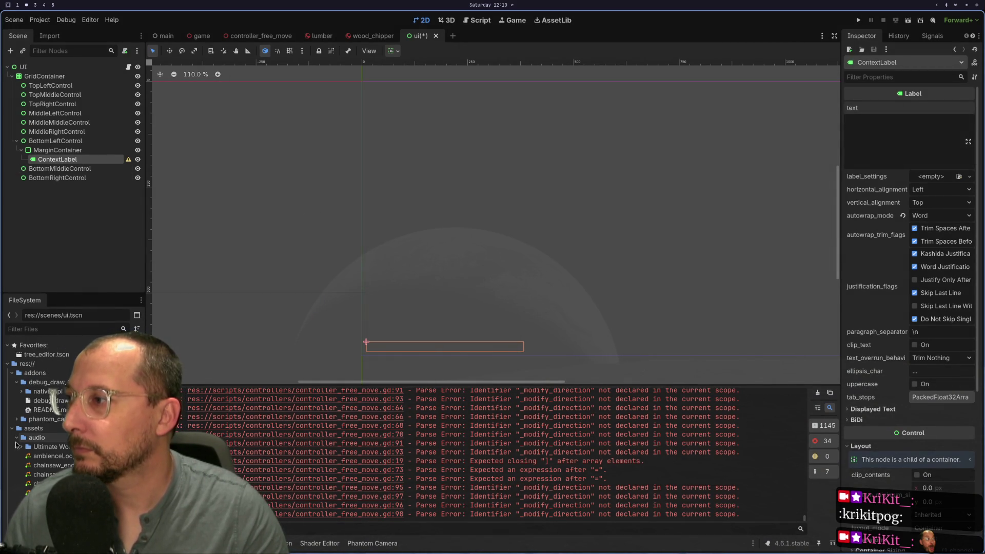
left_click(11, 428)
left_click(12, 373)
left_click(12, 410)
left_click(11, 410)
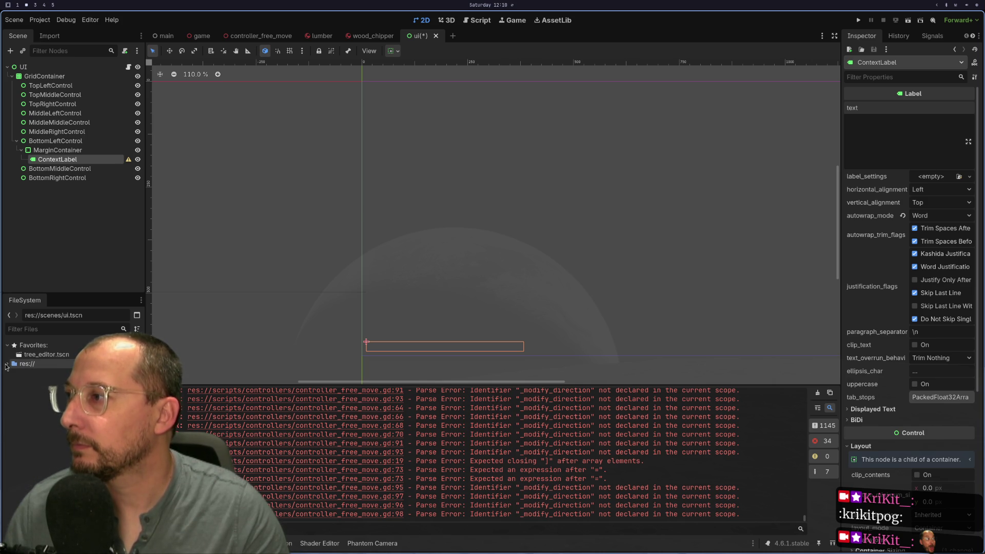
scroll(29, 403, "down", 1)
scroll(29, 399, "up", 1)
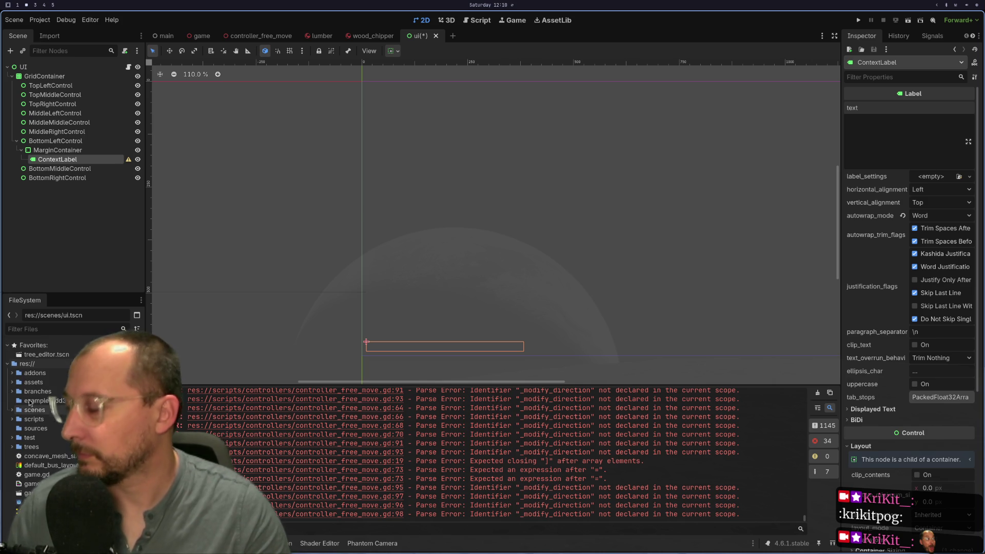
right_click(46, 365)
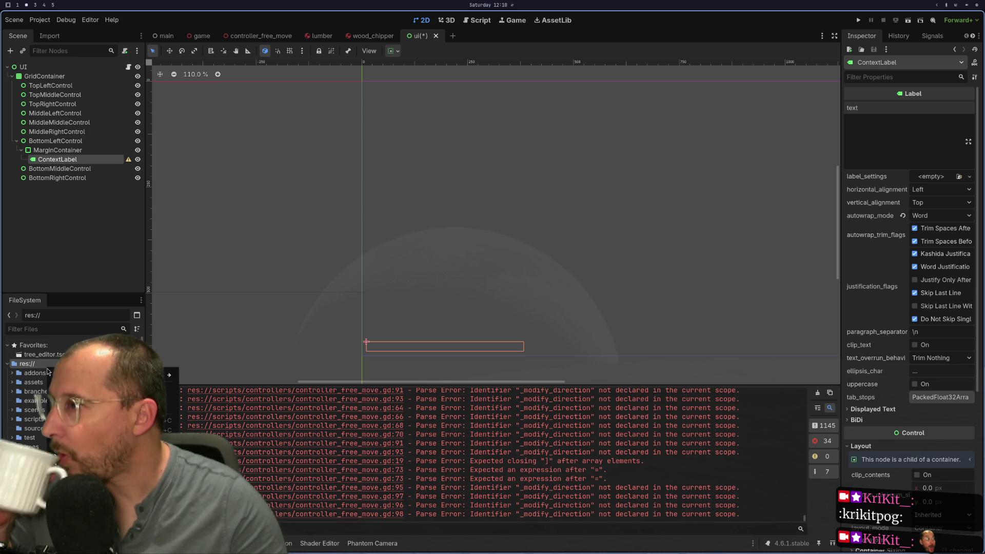
mouse_move(77, 375)
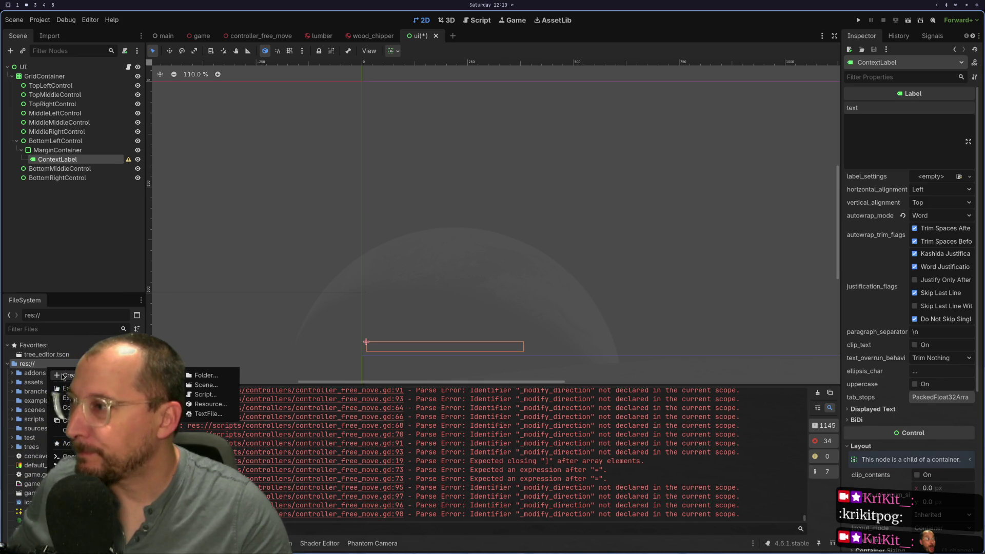
Create a new Theme resource saved as theme.tres in the project root.
left_click(208, 404)
type("the")
key("Return")
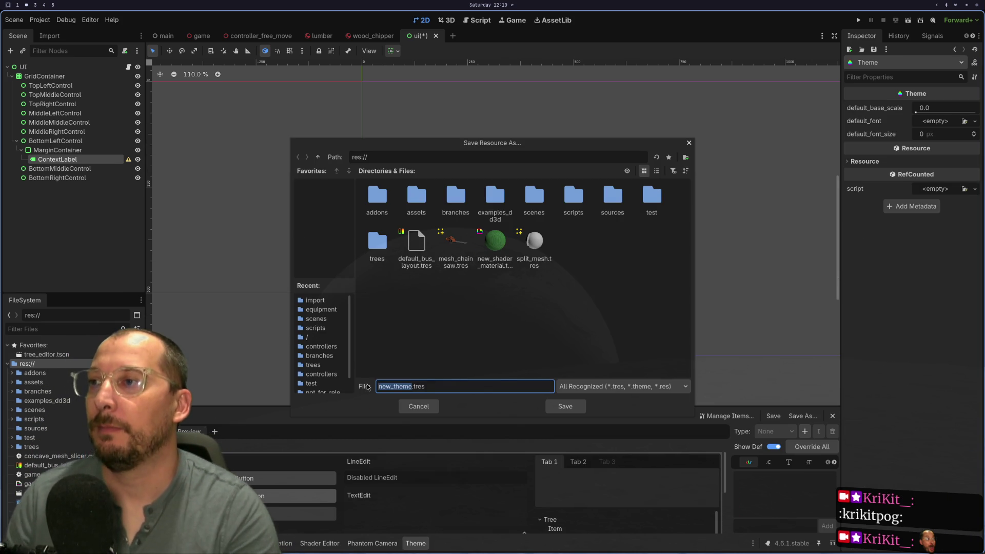
type("main")
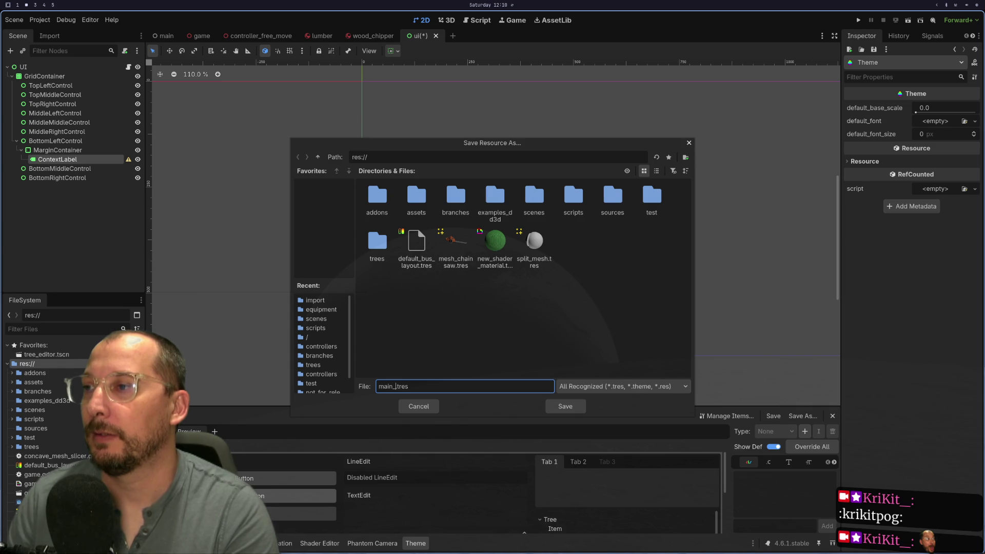
key("BackSpace")
key("BackSpace")
key("BackSpace")
type("theme")
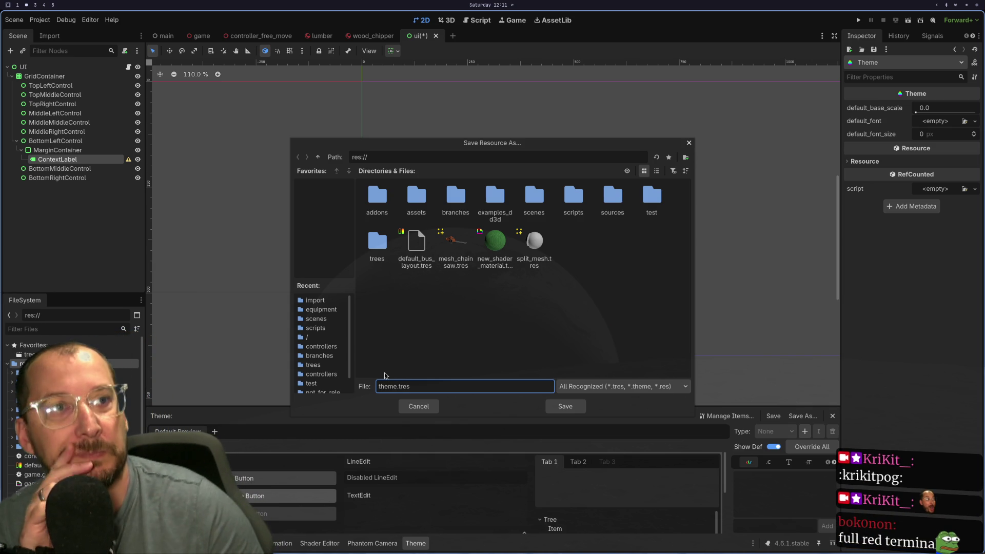
left_click(565, 406)
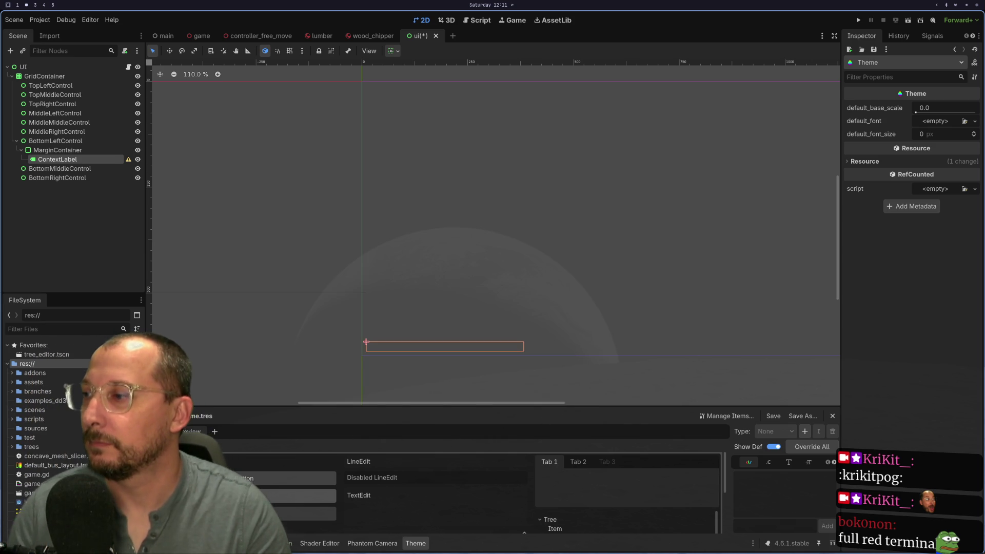
Clear the red error log in the Output panel and save the ui scene.
key("super+3")
key("super+1")
key("super+2")
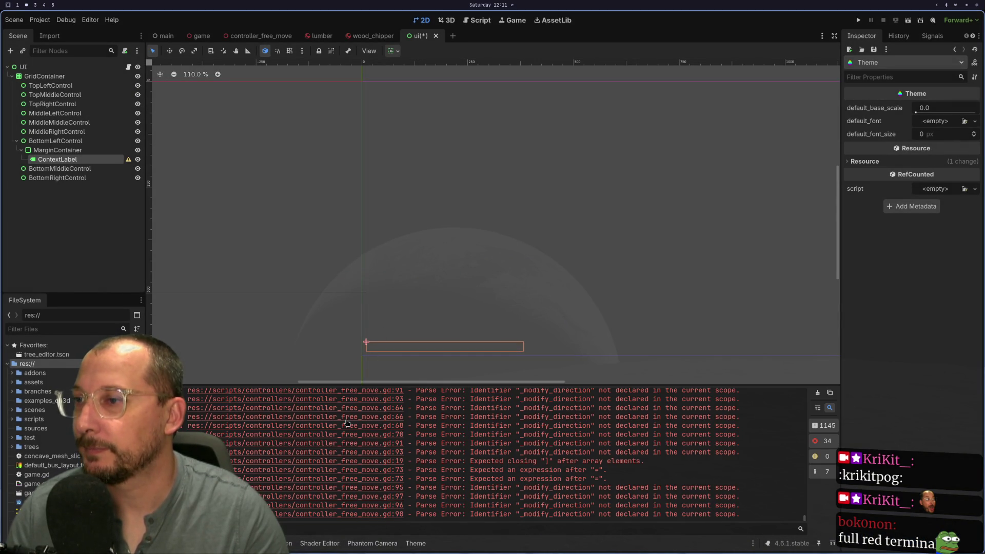
key("super+1")
key("super+2")
key("super+3")
key("super+2")
key("super+1")
key("super+2")
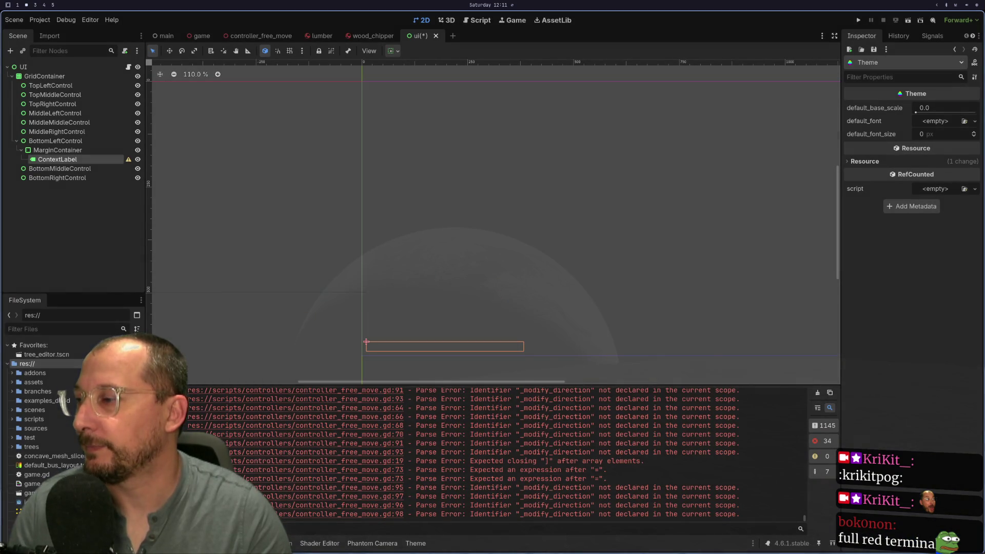
left_click(815, 393)
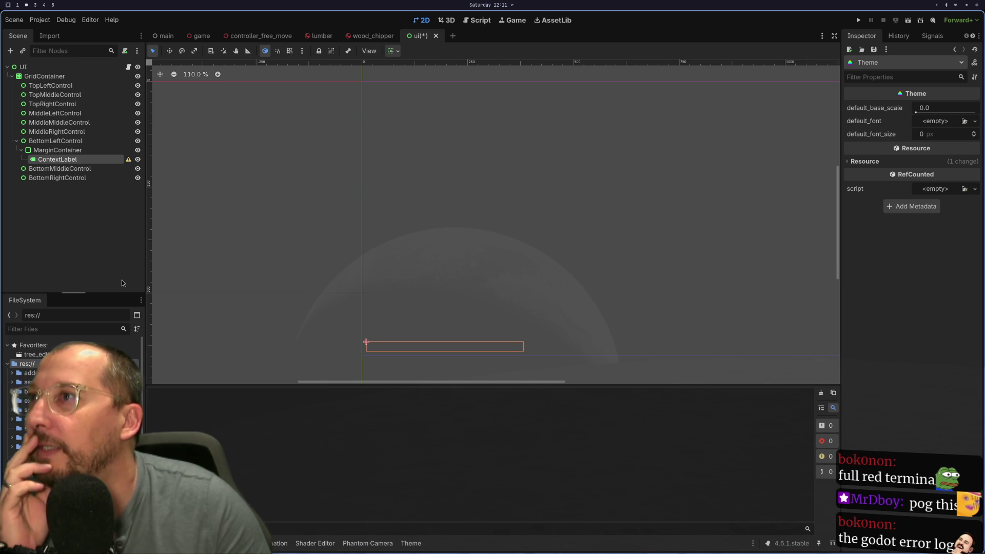
key("ctrl+s")
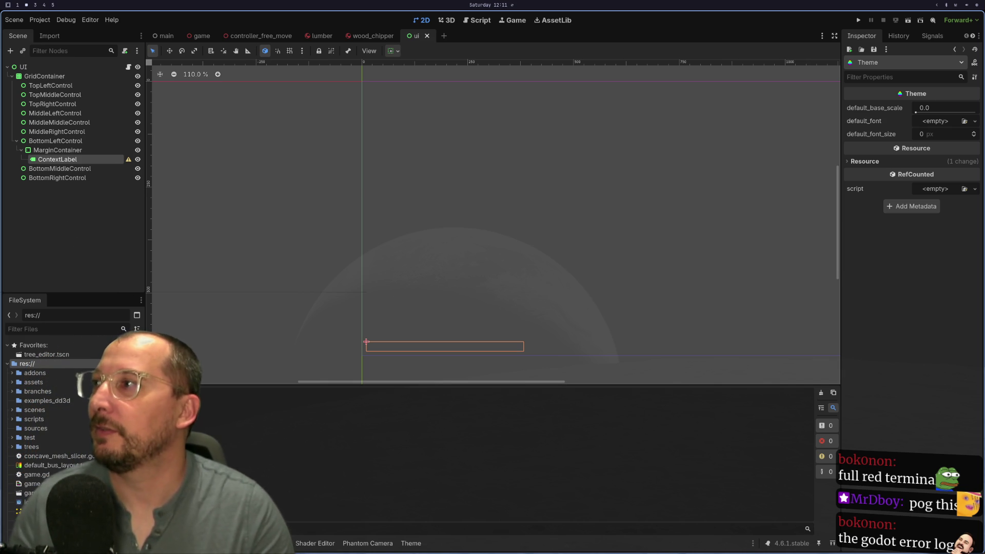
Cycle through the code, browser and Godot workspaces, ending on Godot's ui scene.
key("super+1")
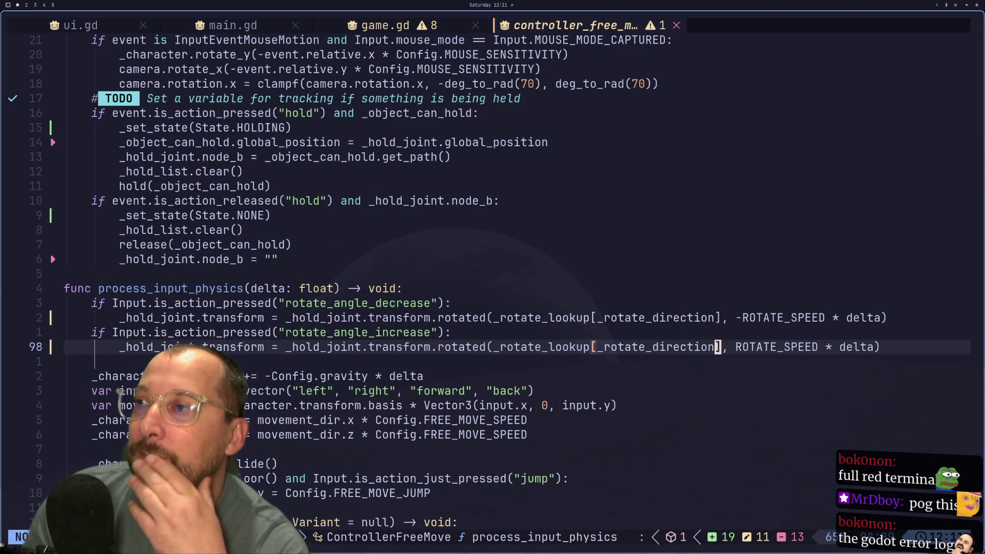
key("super+2")
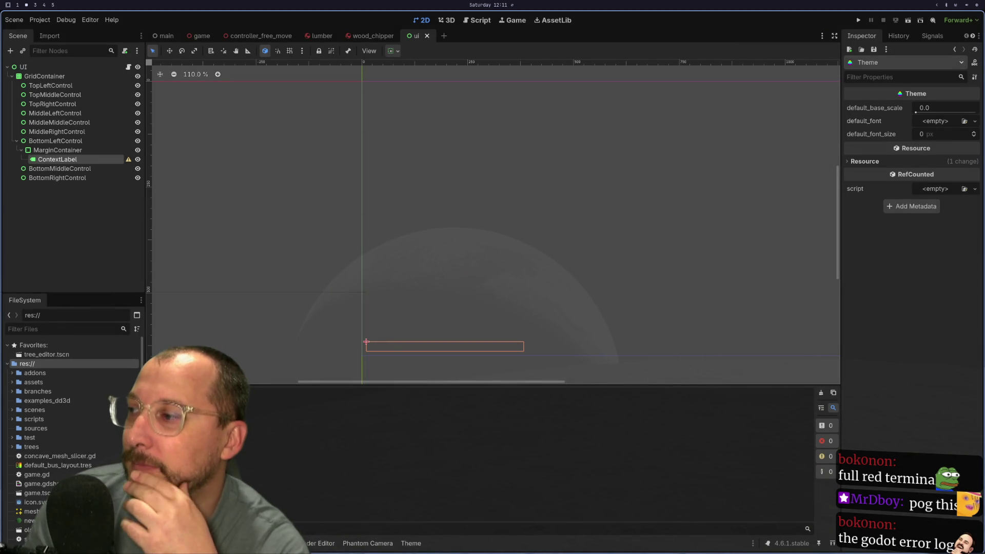
key("super+3")
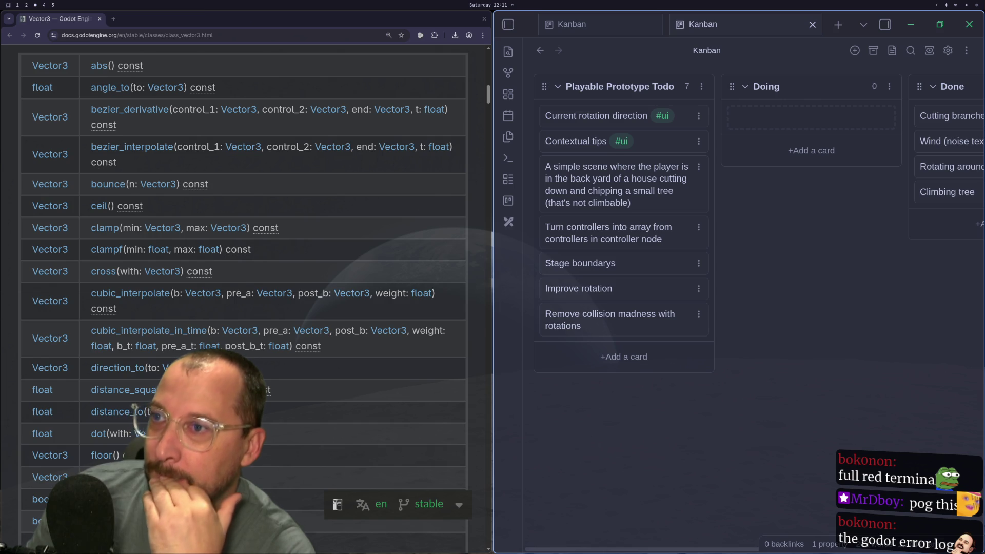
key("super+1")
key("super+2")
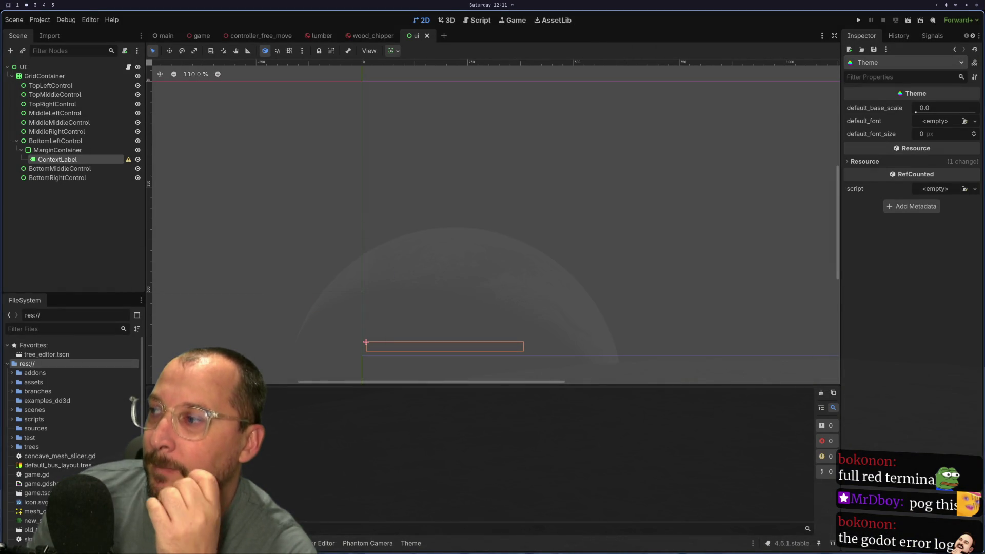
scroll(72, 411, "down", 2)
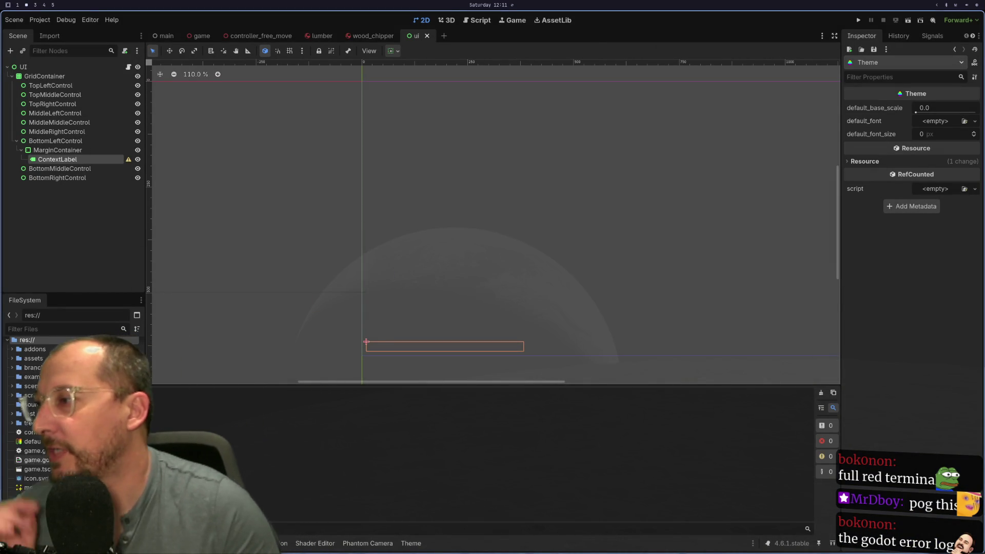
Open theme.tres in the theme editor, enlarge its panel, and review the Debugger's Errors list.
double_click(18, 487)
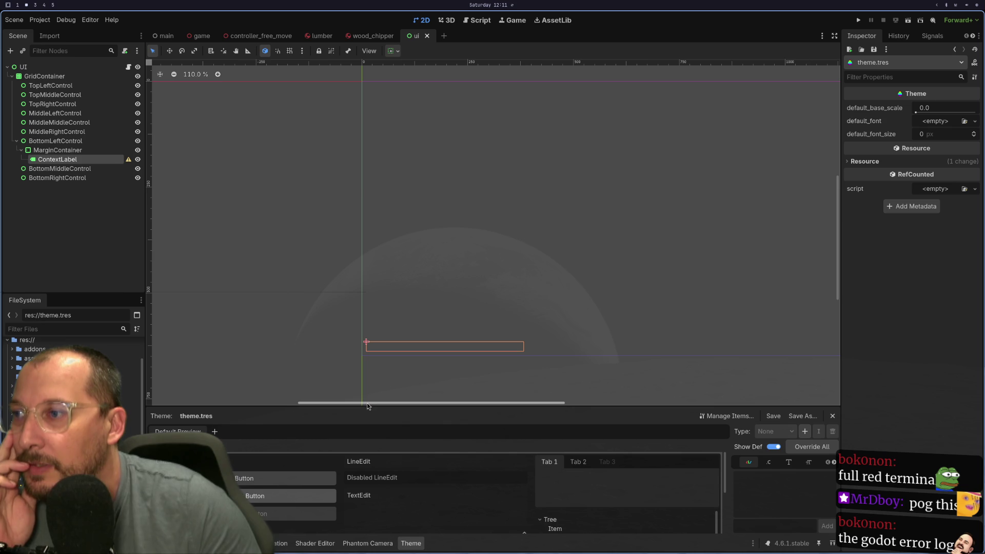
left_click_drag(364, 405, 368, 331)
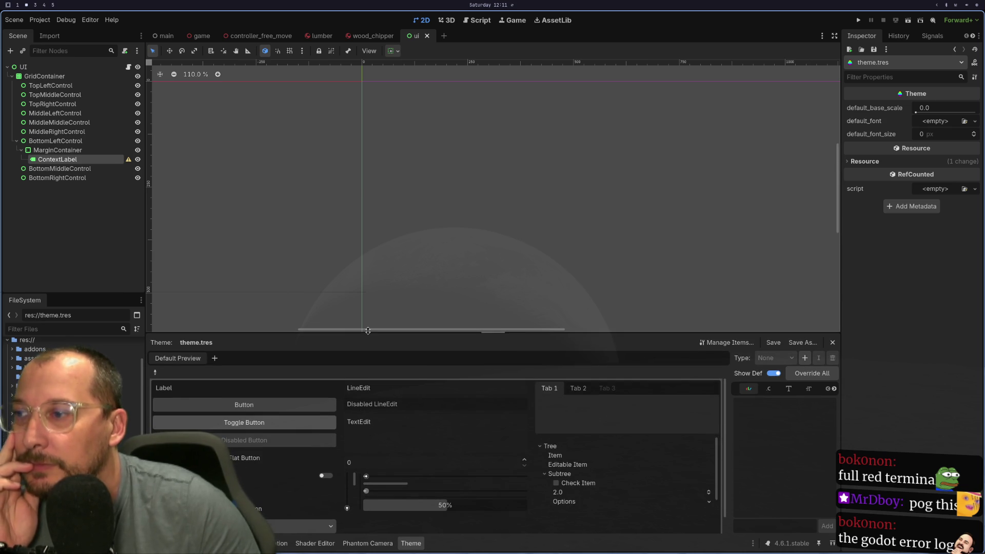
key("alt+d")
left_click(217, 247)
scroll(277, 363, "down", 5)
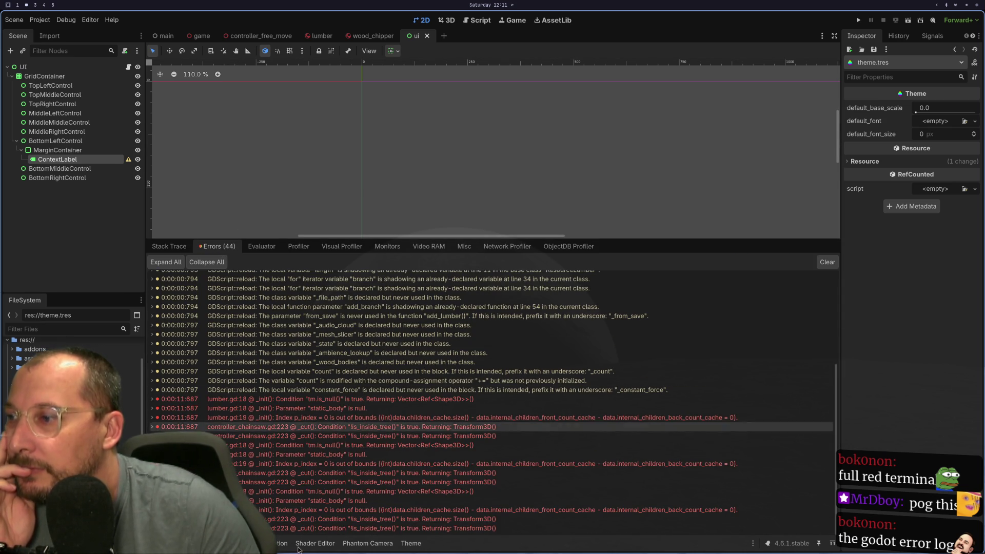
left_click(171, 249)
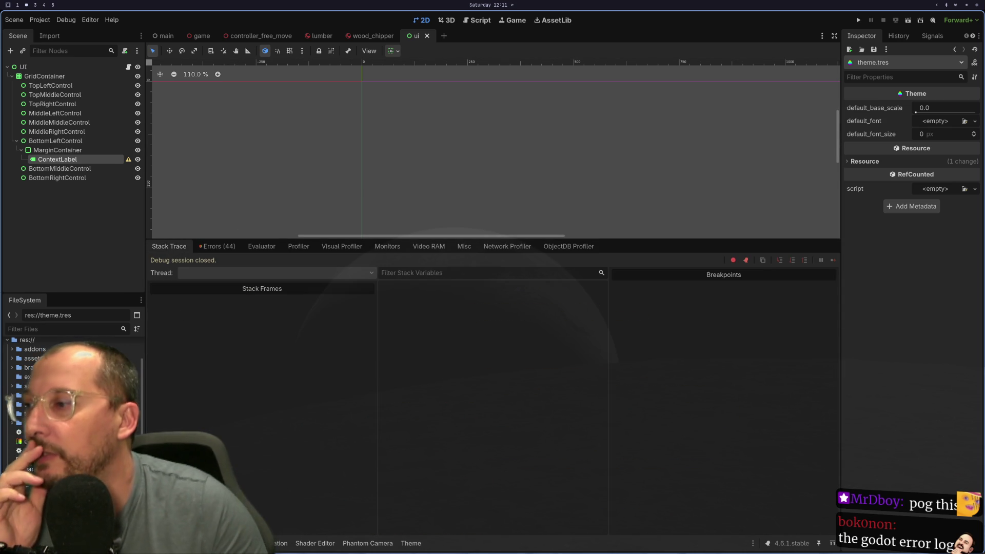
key("alt+o")
Restore the theme preview, try the sample TextEdit, and set the edited type to Label.
left_click_drag(303, 385, 303, 407)
left_click(411, 544)
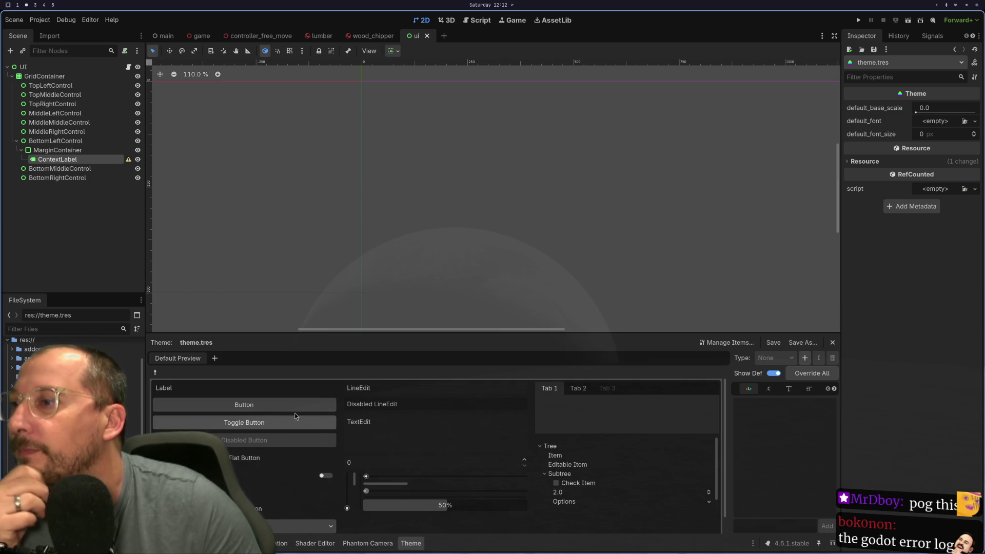
left_click(374, 420)
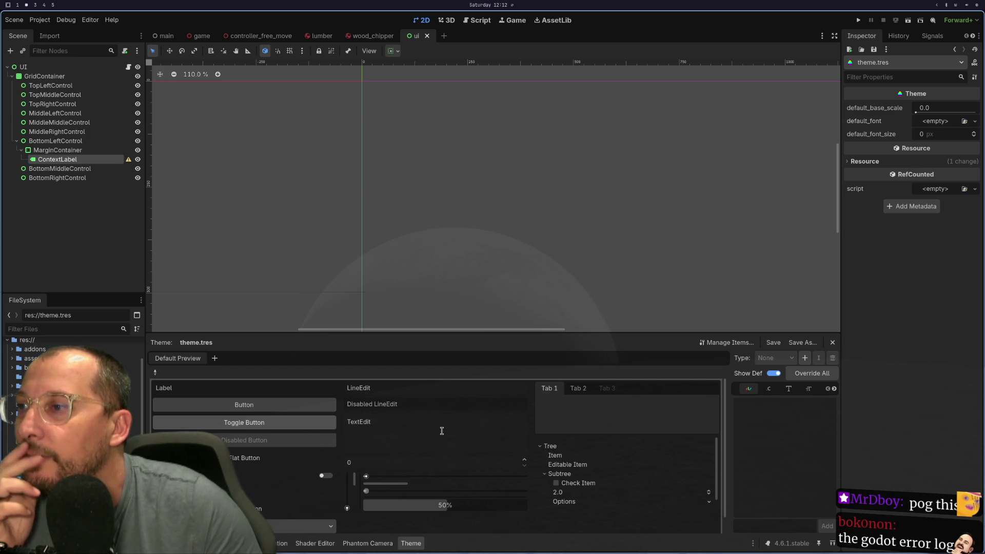
scroll(260, 409, "down", 1)
scroll(295, 432, "up", 1)
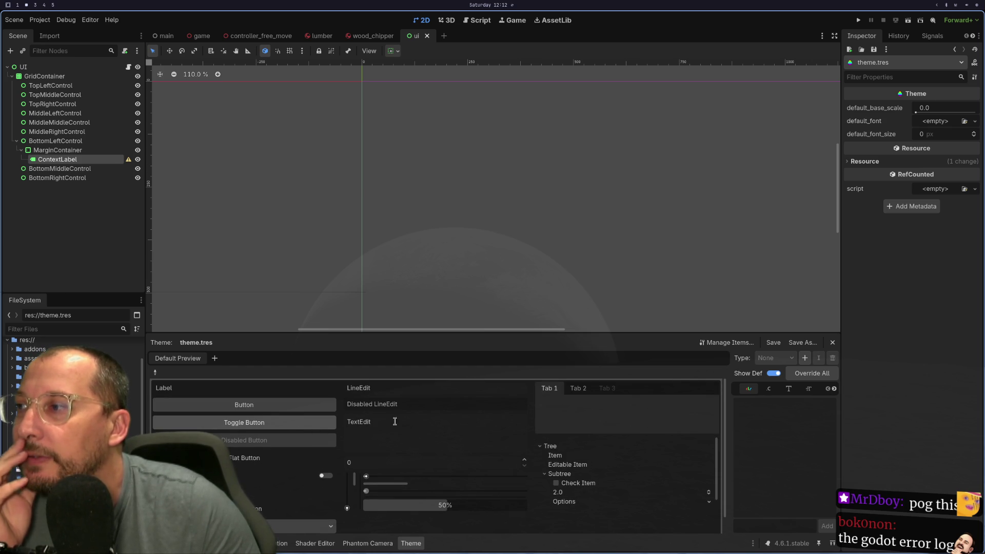
scroll(391, 422, "down", 1)
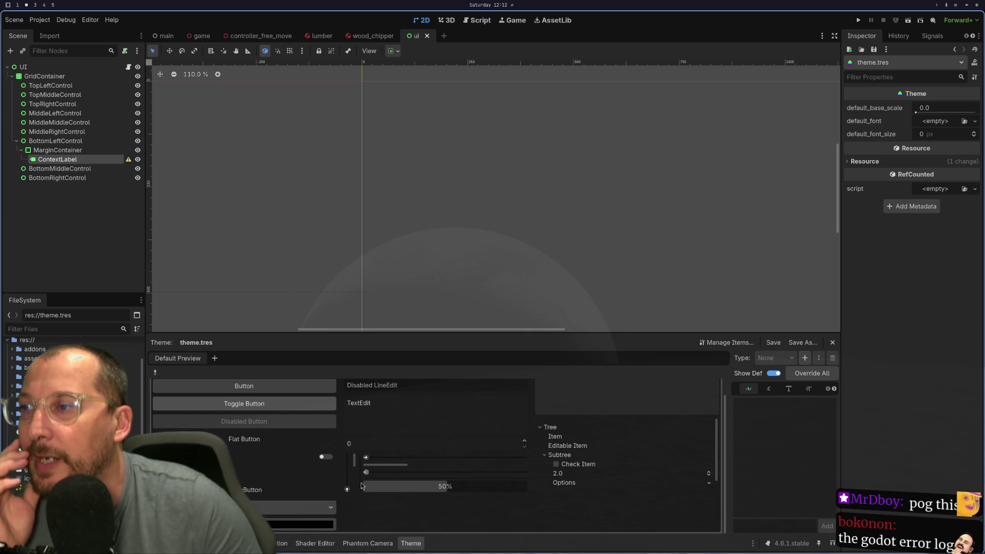
scroll(359, 418, "up", 1)
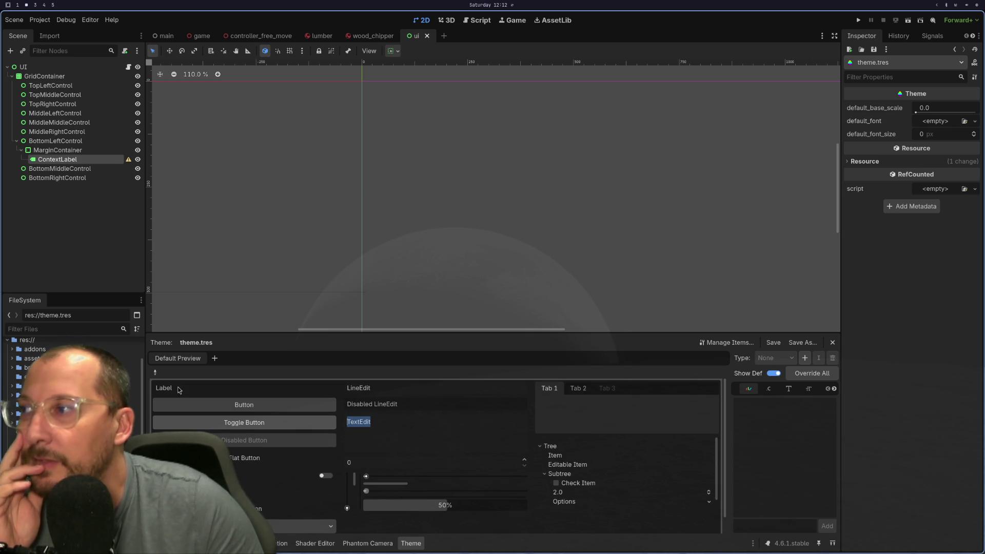
left_click(161, 386)
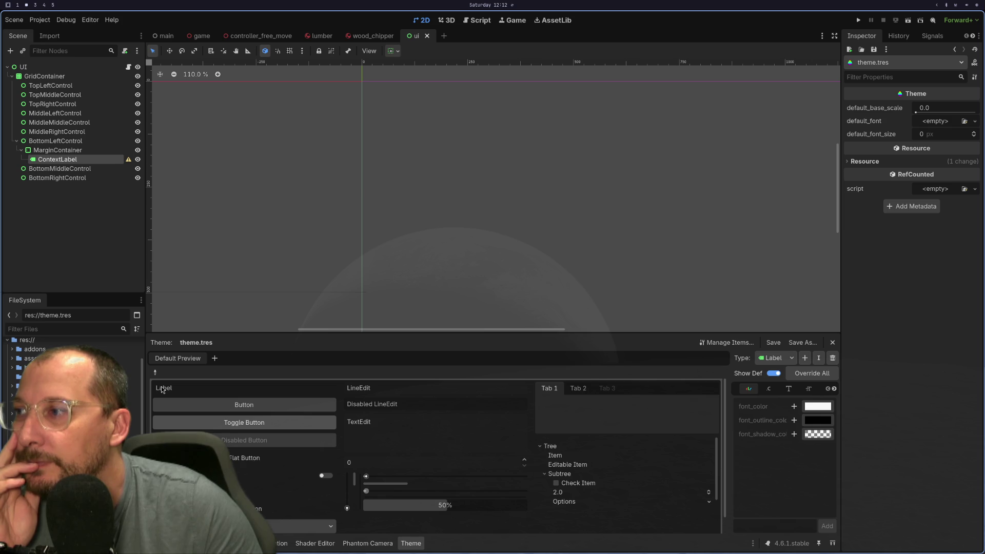
Add a Lora-Regular.ttf font override to the Label type, then open Project Settings.
left_click(786, 389)
left_click(793, 406)
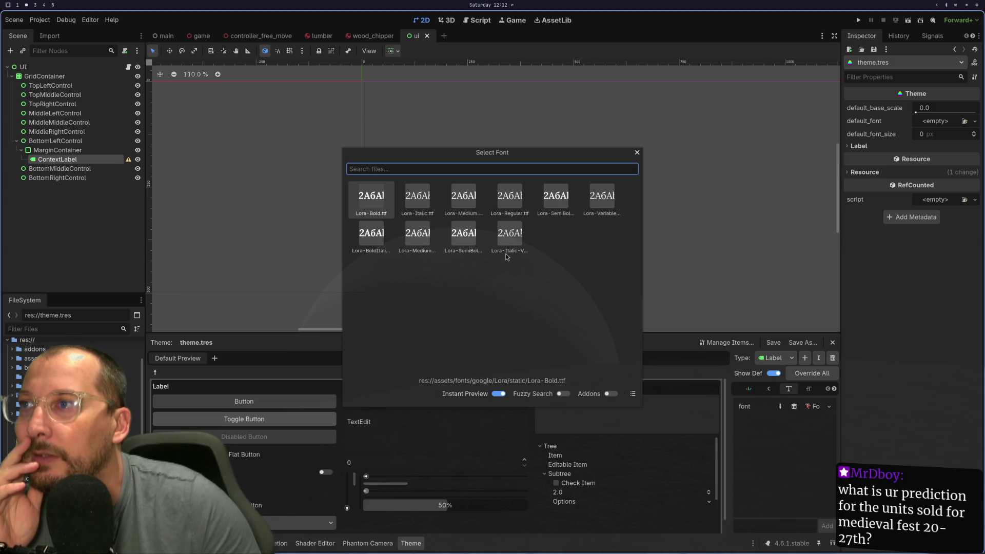
left_click(508, 198)
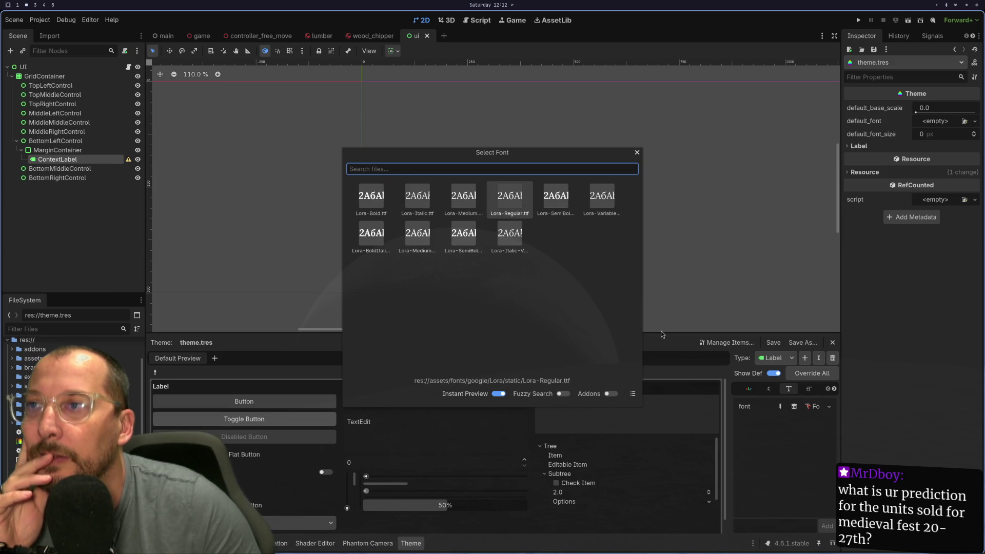
double_click(507, 197)
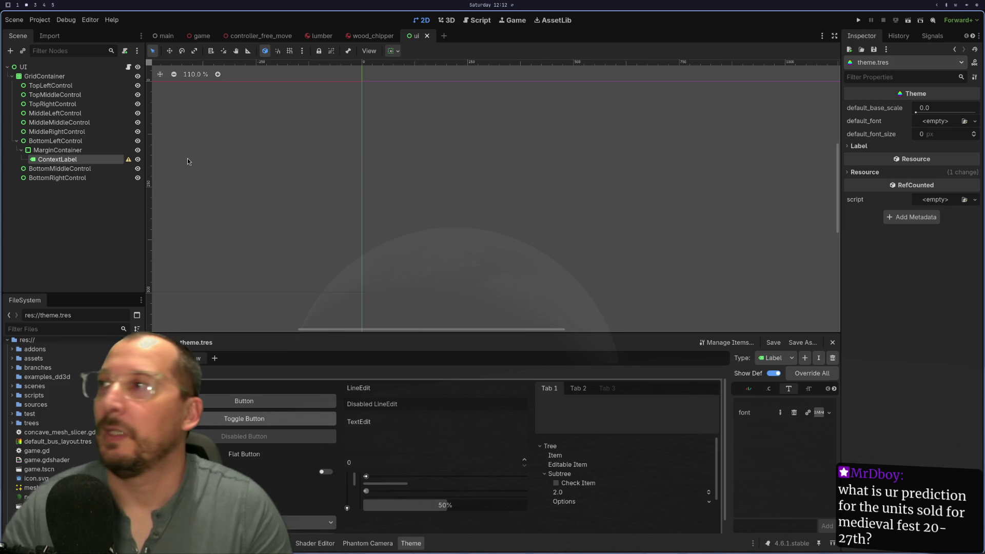
left_click(39, 20)
left_click(57, 33)
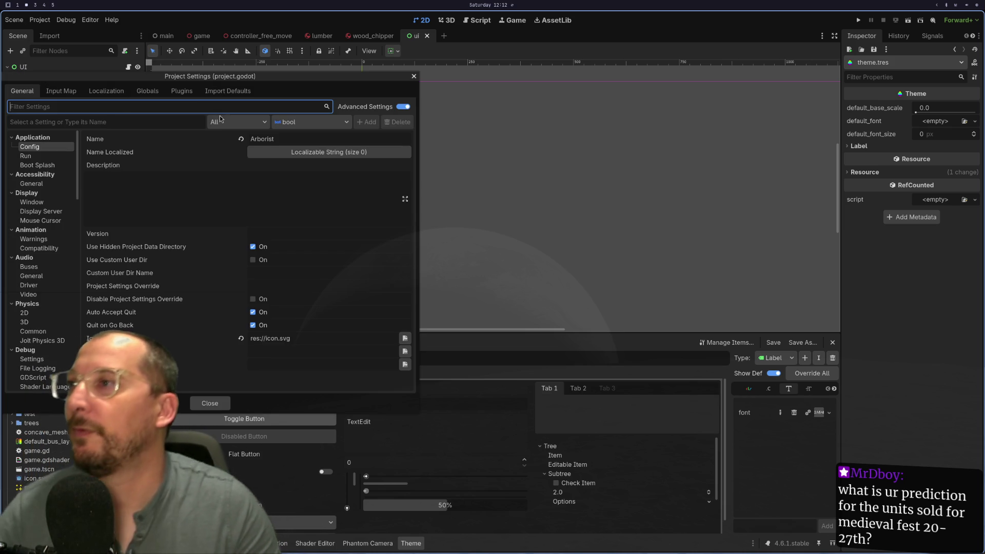
Filter settings for 'theme', set res://theme.tres as the custom GUI theme, and Save & Restart.
type("thene")
key("BackSpace")
key("BackSpace")
type("me")
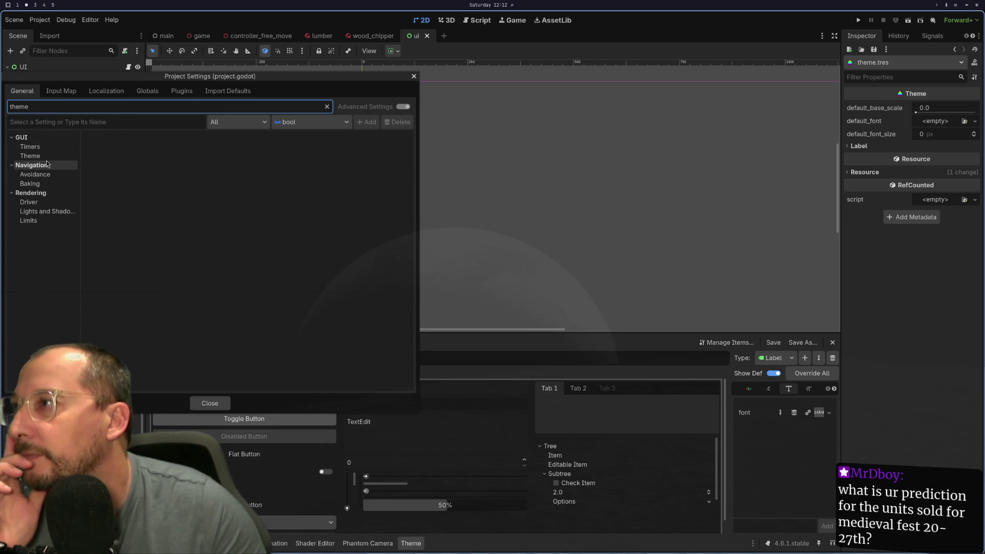
left_click(31, 156)
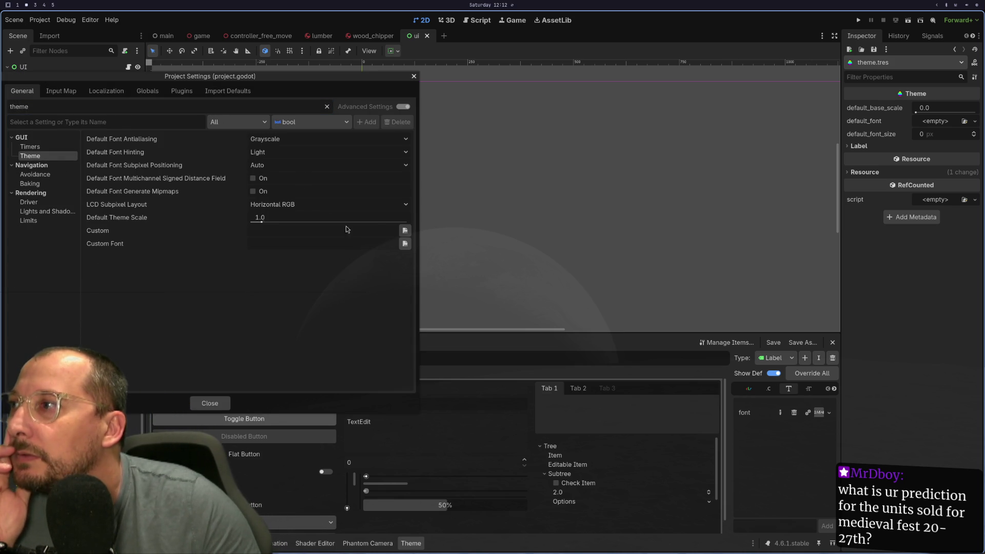
left_click(405, 231)
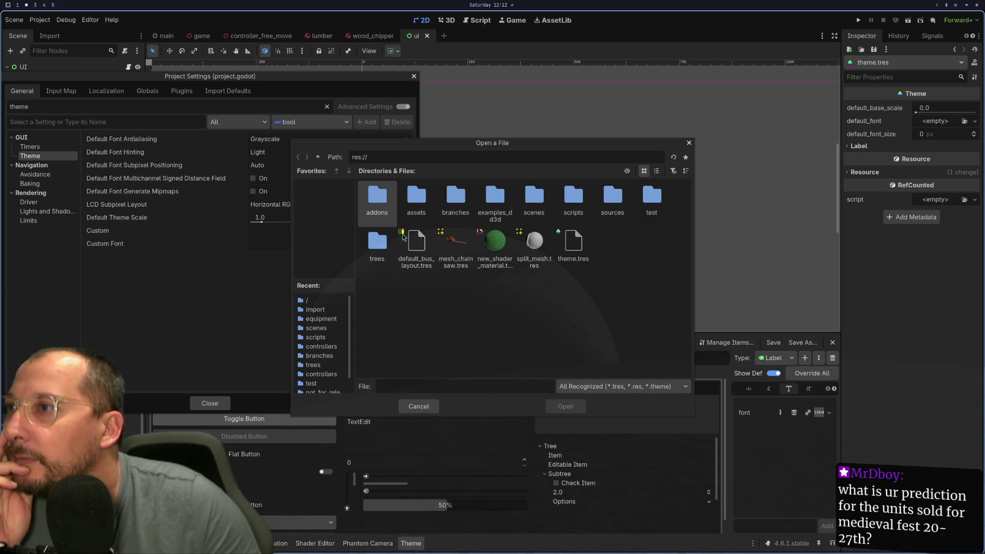
double_click(574, 246)
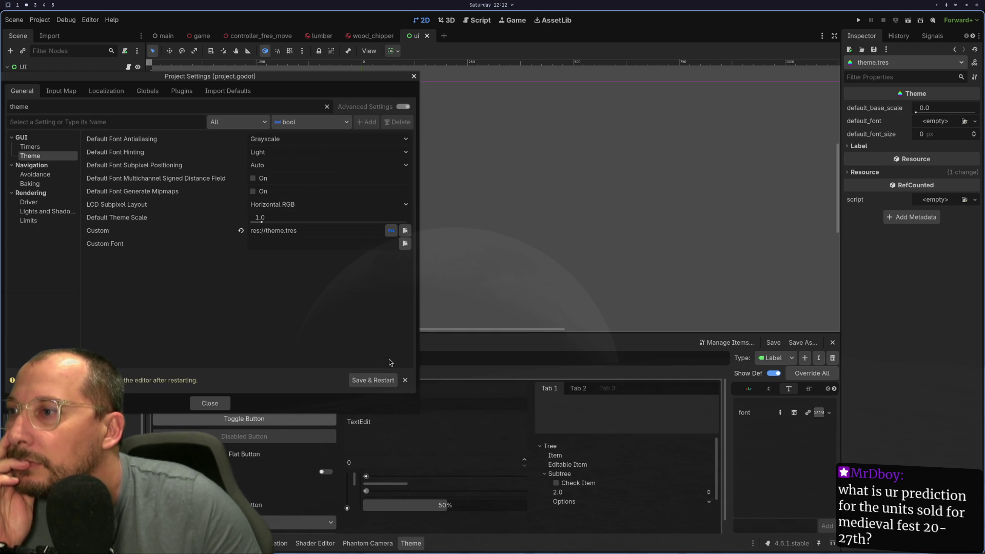
left_click(377, 381)
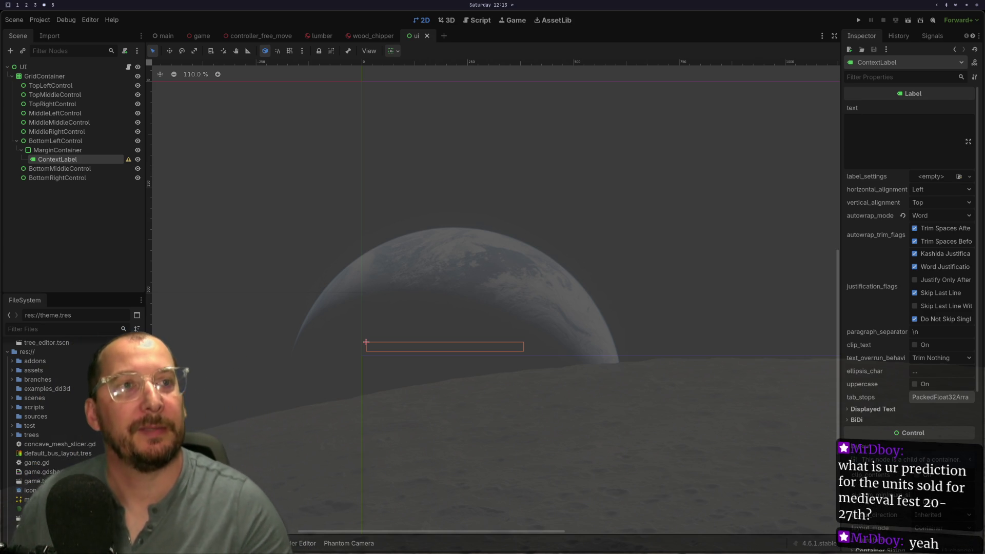
key("super+space")
Launch Steam from the launcher with an 'st' search and wait for its Store page.
type("st")
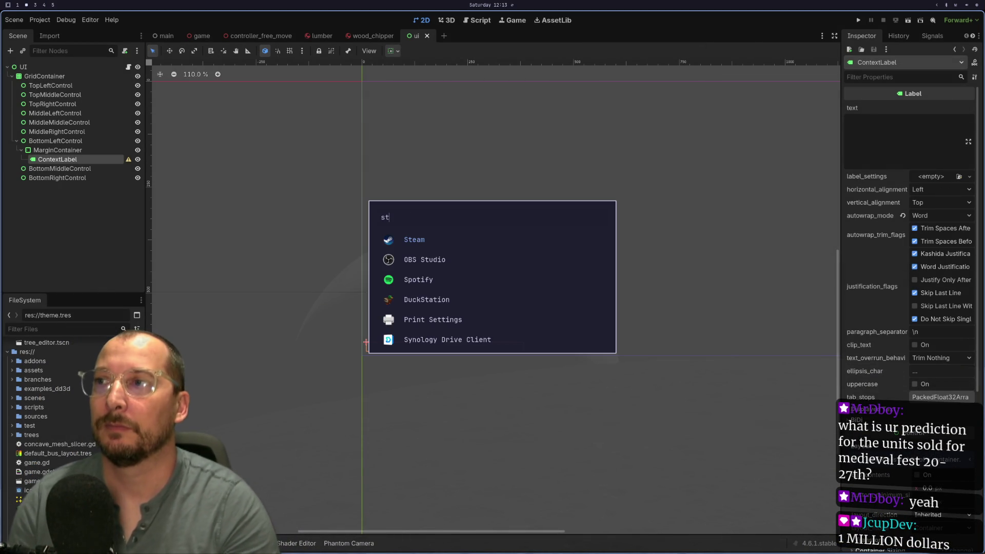
key("Return")
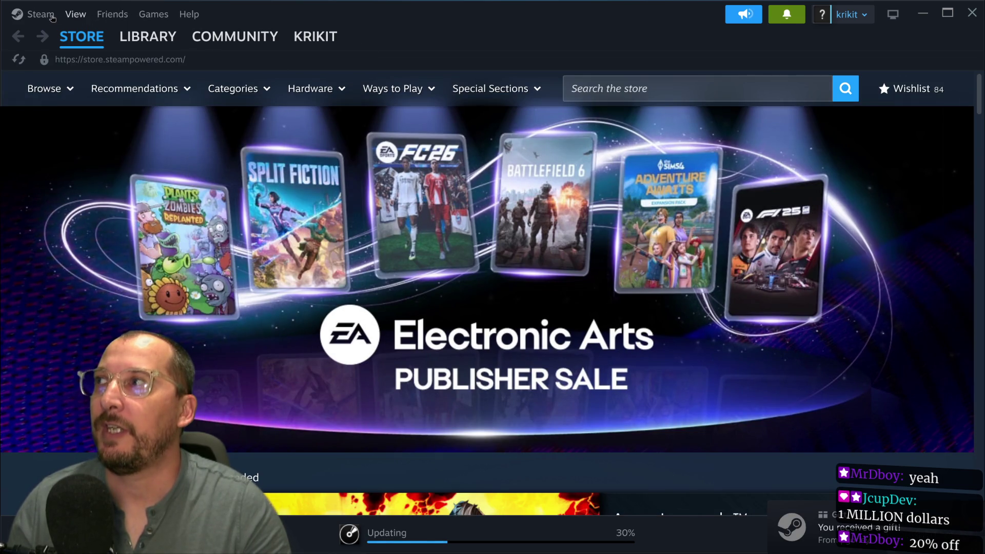
left_click(36, 14)
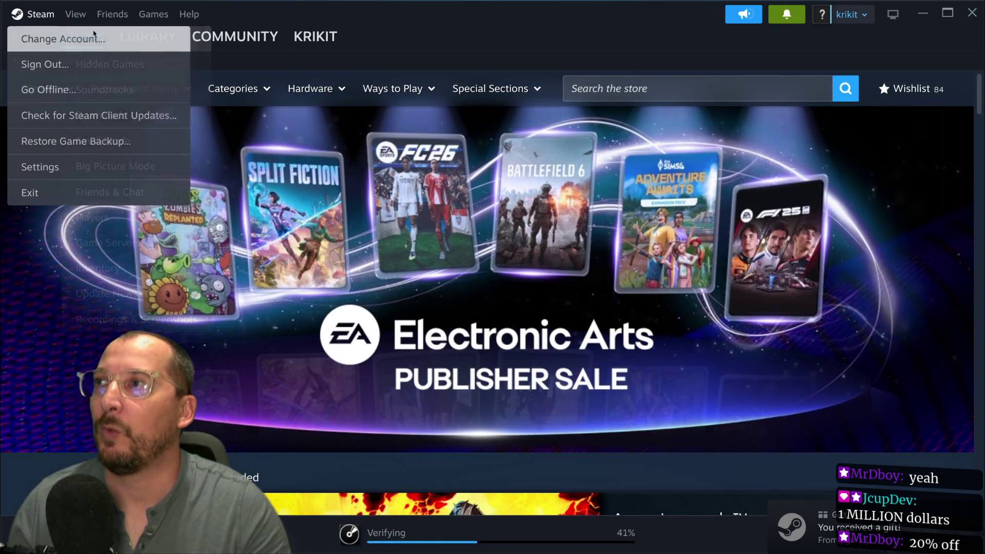
Search the Steam store for 'mrfarmboy' and open the MR FARMBOY result.
left_click(665, 83)
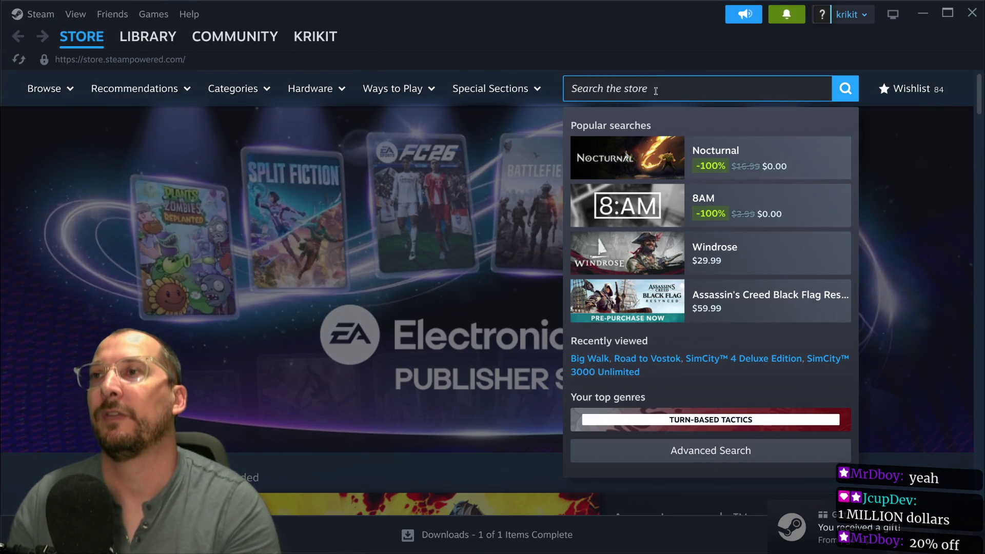
type("mrfarmboy")
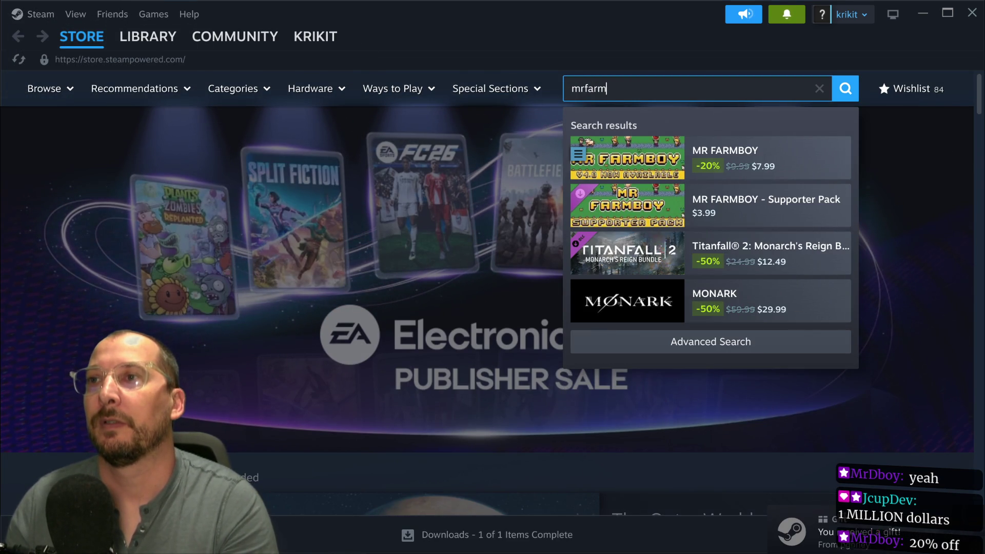
key("Return")
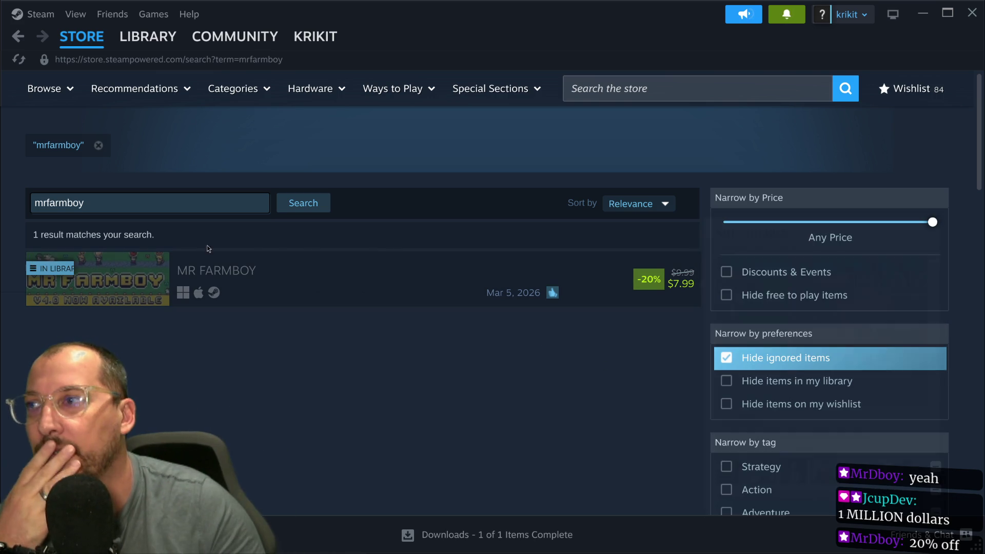
left_click(191, 274)
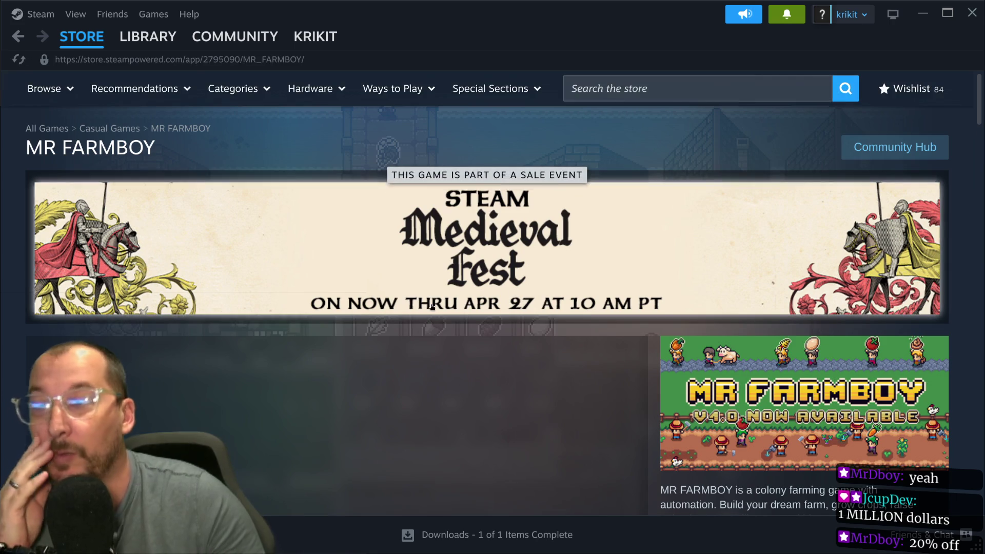
Scroll down MR FARMBOY's store page to read its description and review scores.
scroll(673, 278, "down", 5)
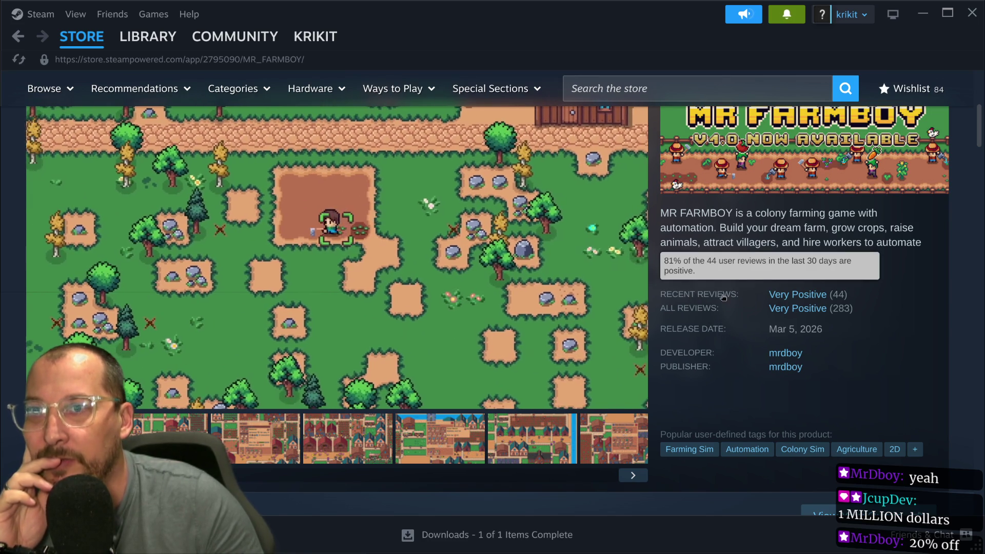
mouse_move(763, 316)
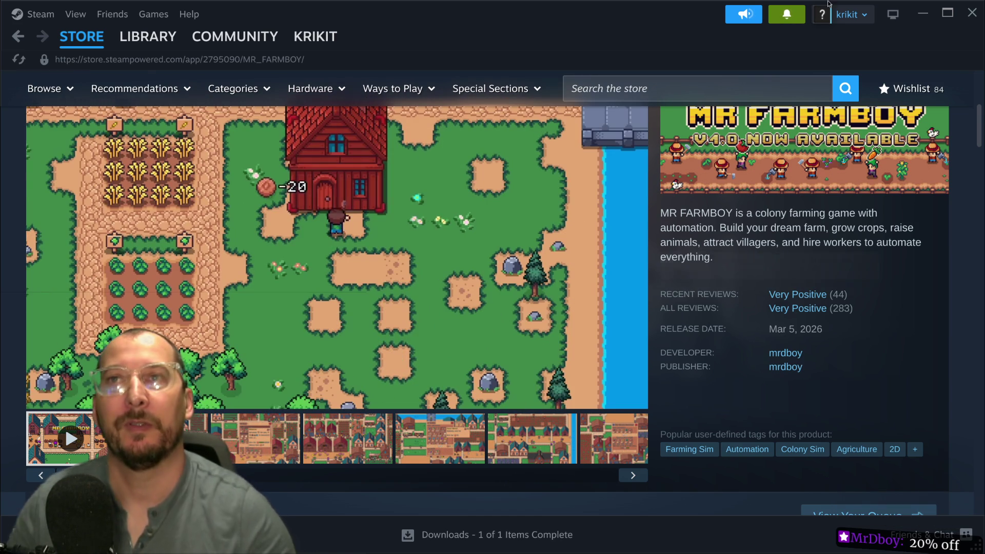
key("super+space")
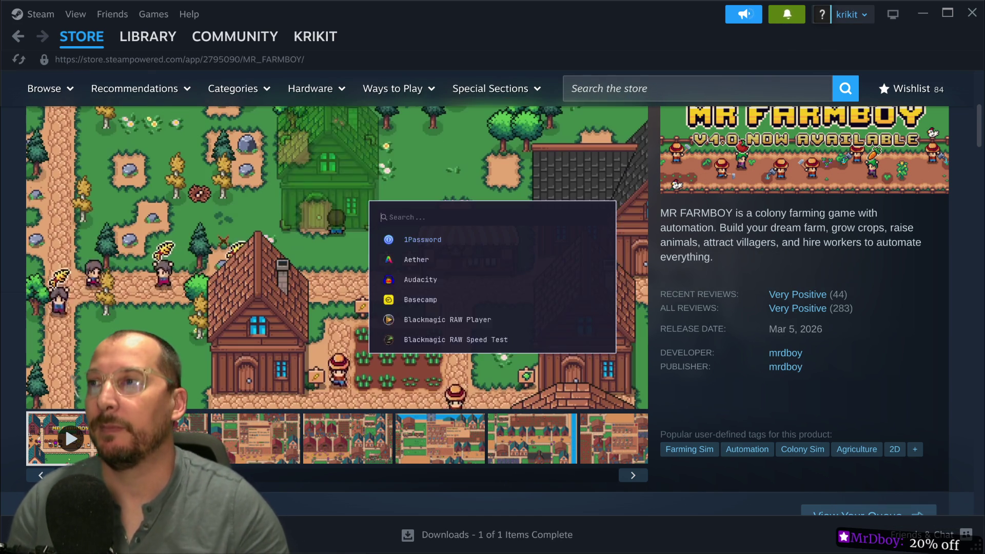
Compute 1200*7.99 in Calculator, getting 9588, then leave the calculator.
key("Return")
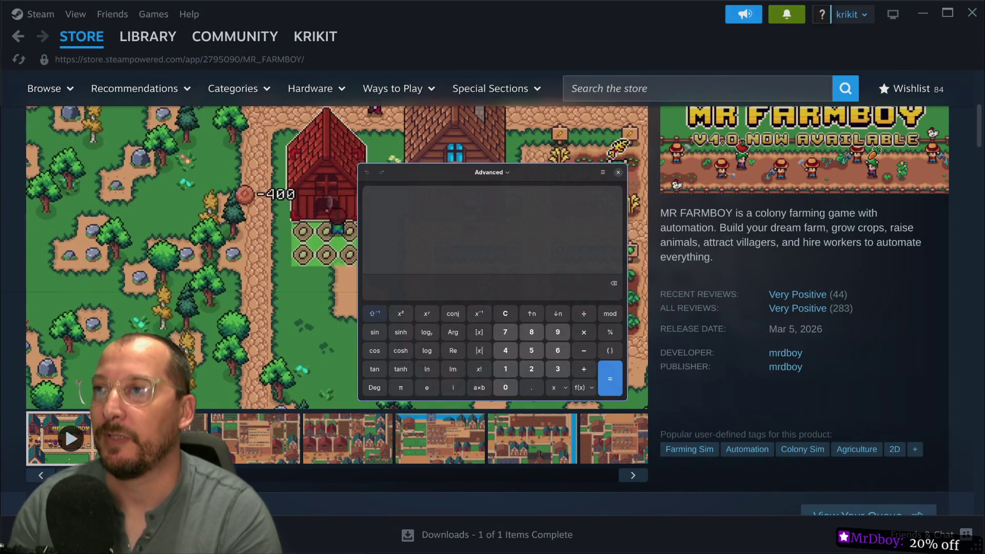
type("1200.")
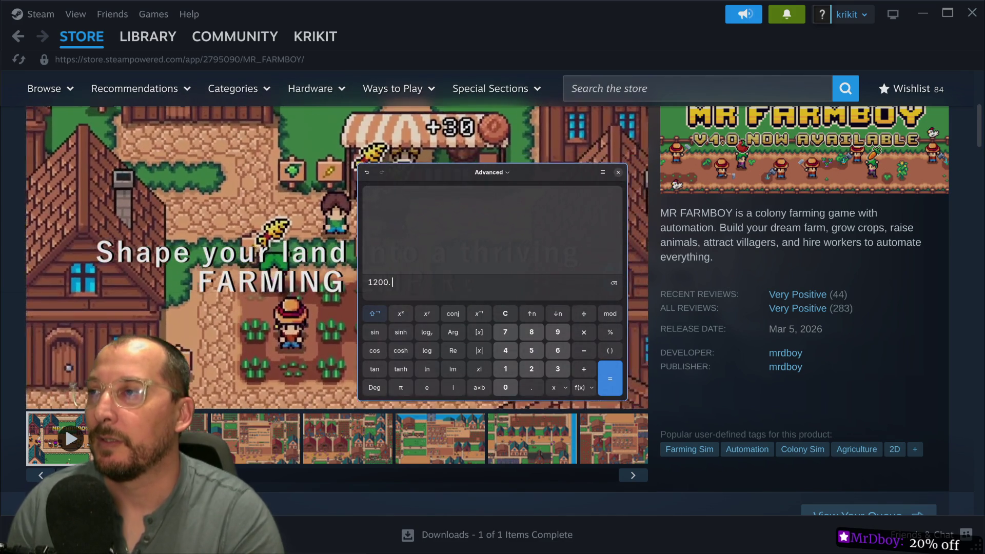
type("*")
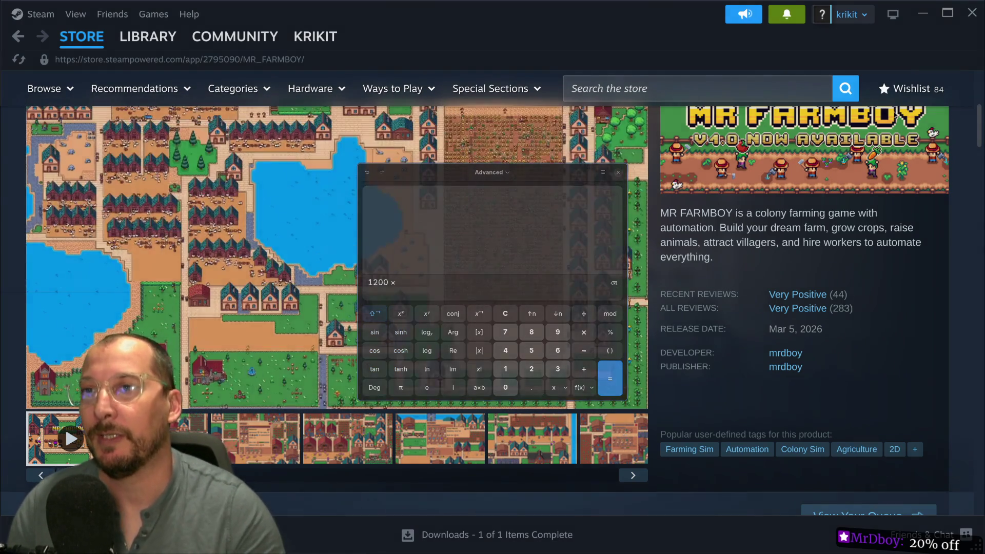
scroll(687, 257, "down", 5)
scroll(686, 257, "up", 10)
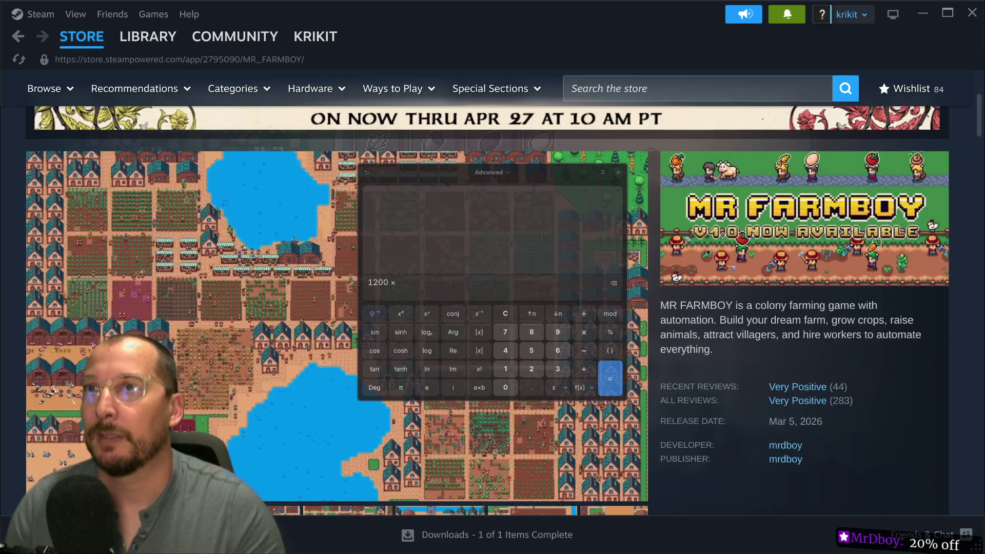
scroll(716, 244, "down", 10)
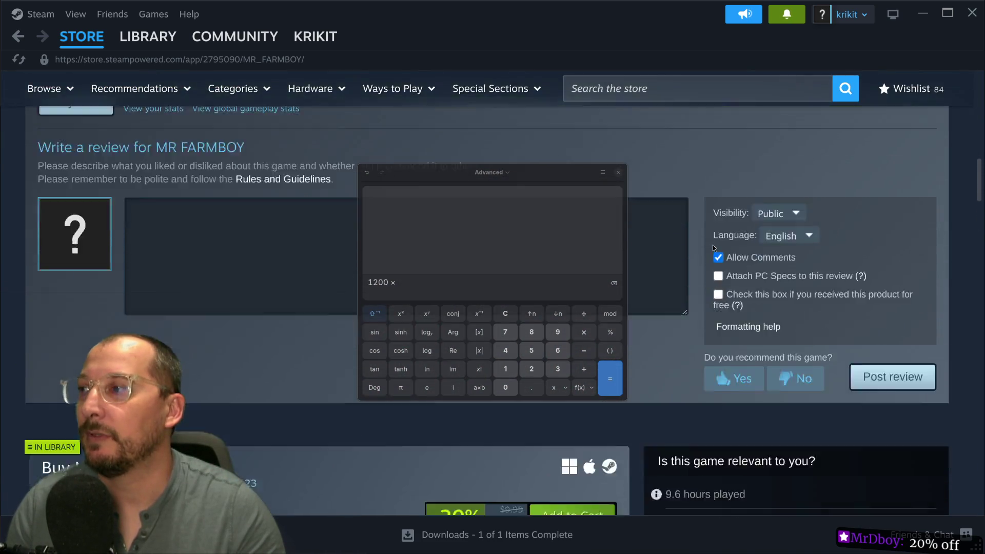
scroll(712, 244, "down", 4)
left_click_drag(526, 182, 750, 90)
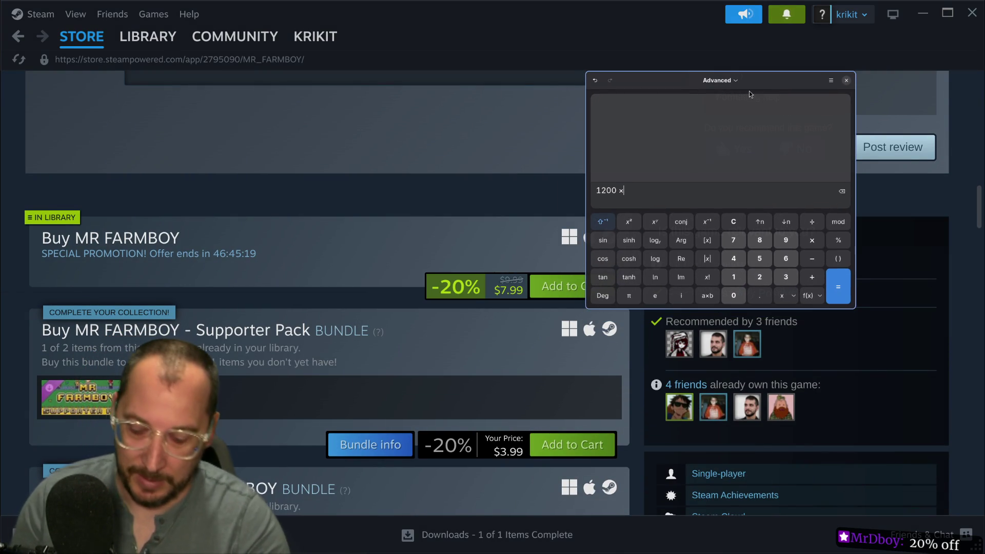
type("7.99")
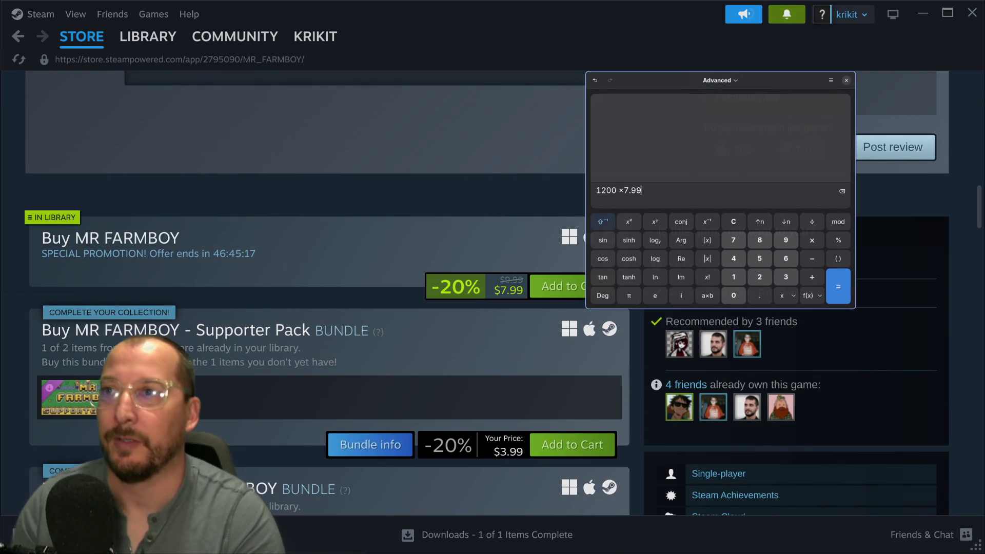
key("Return")
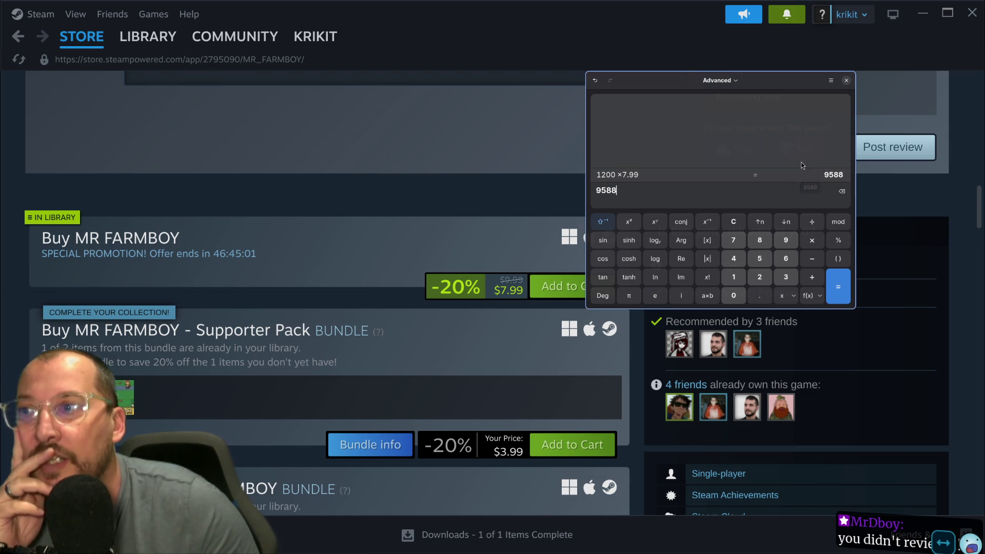
key("alt+Tab")
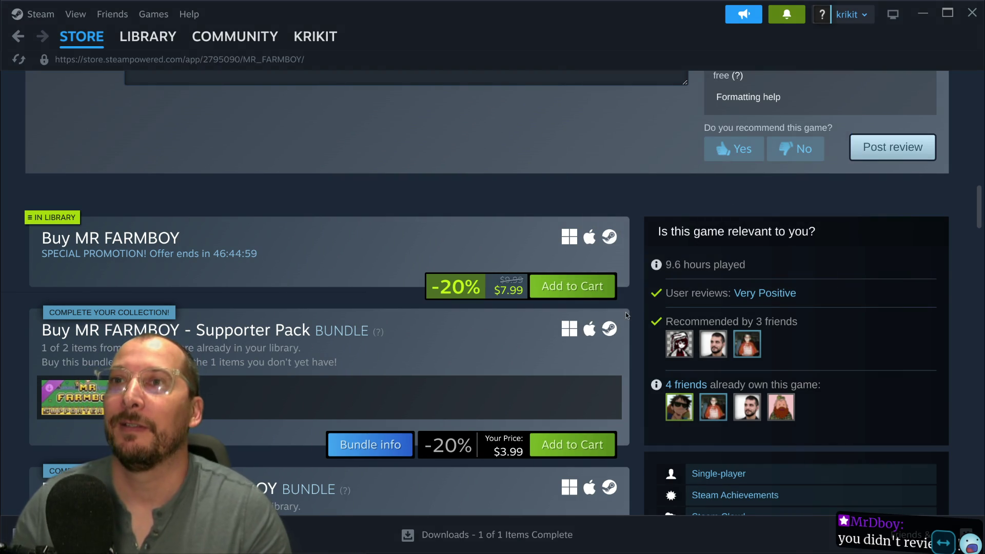
Scroll the MR FARMBOY page back to the top and switch to the Godot editor.
scroll(623, 312, "up", 5)
scroll(686, 330, "up", 5)
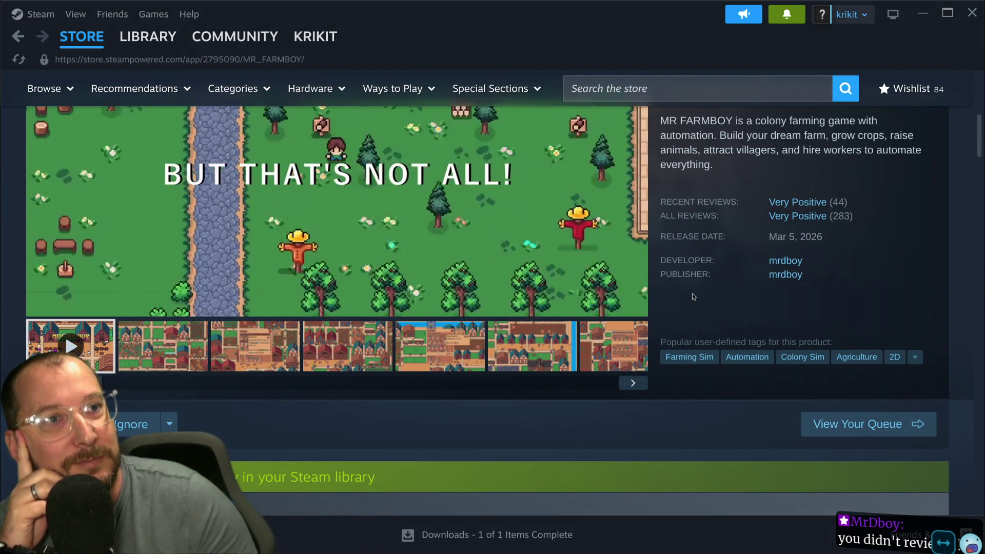
scroll(691, 293, "up", 3)
scroll(693, 290, "up", 3)
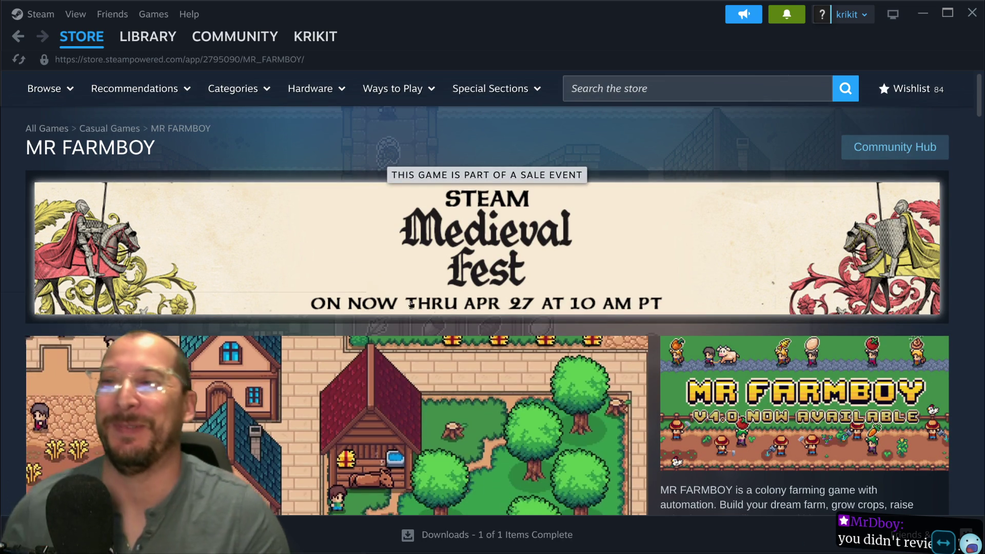
key("alt+Tab")
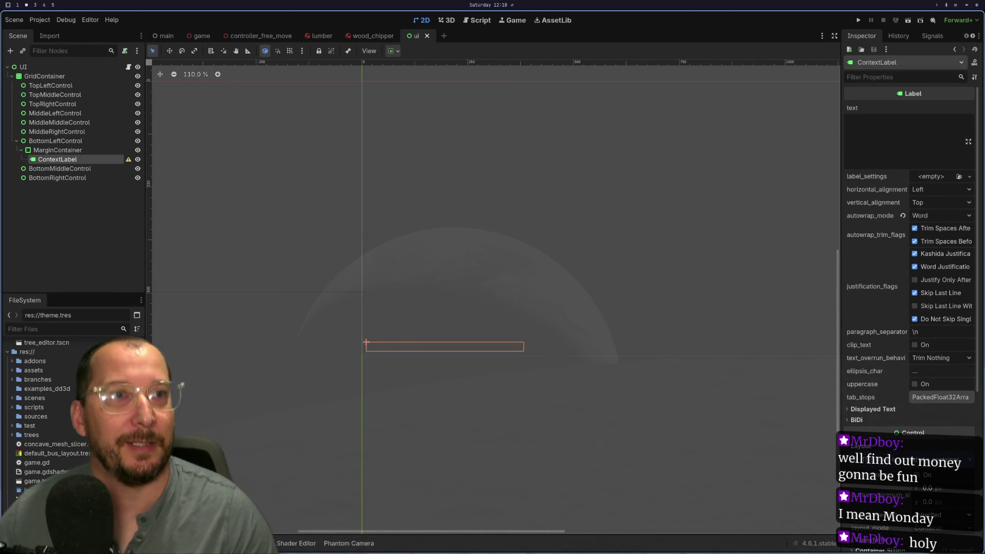
Cycle through workspaces 1–3 (code, Godot, docs/Kanban), ending on Neovim with main.gd.
key("super+1")
key("super+2")
key("super+3")
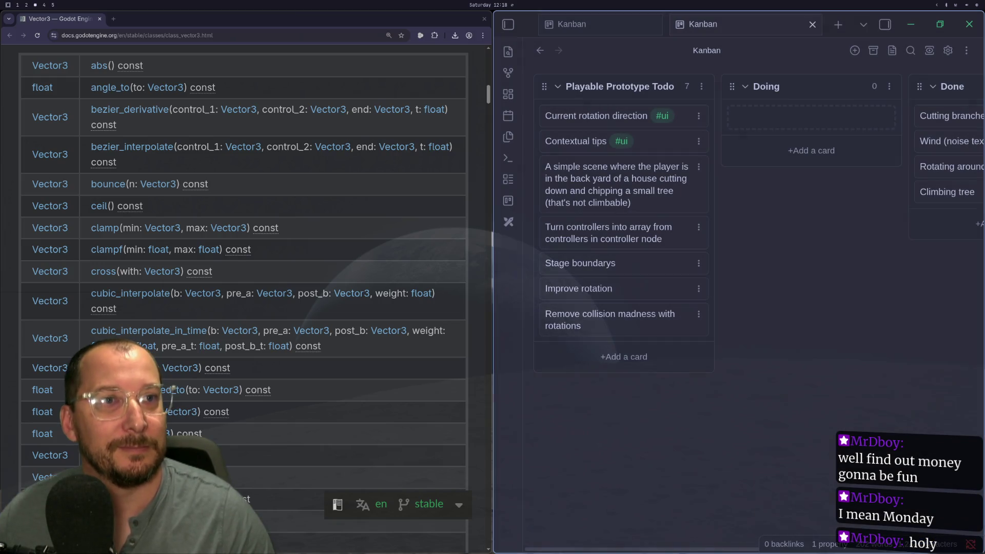
key("super+2")
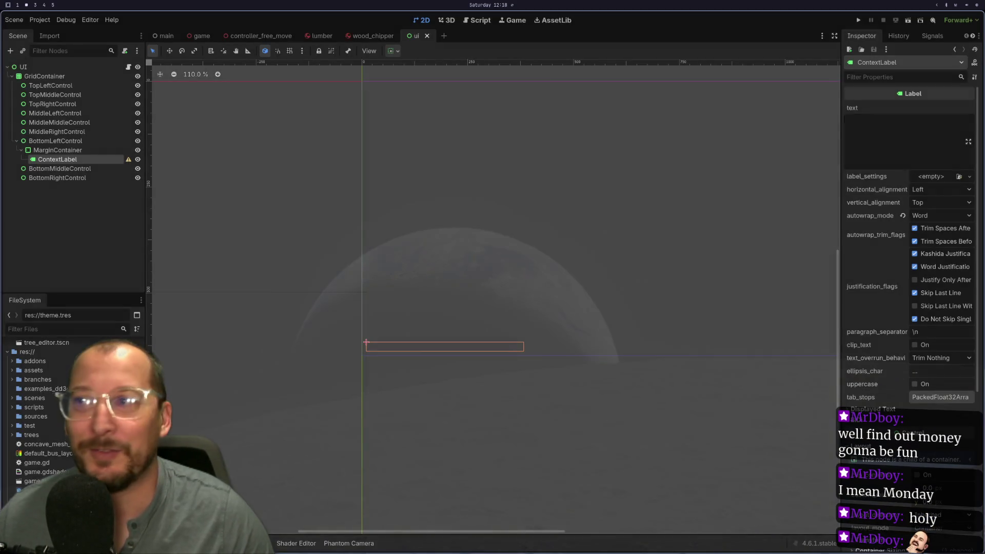
key("super+1")
key("super+2")
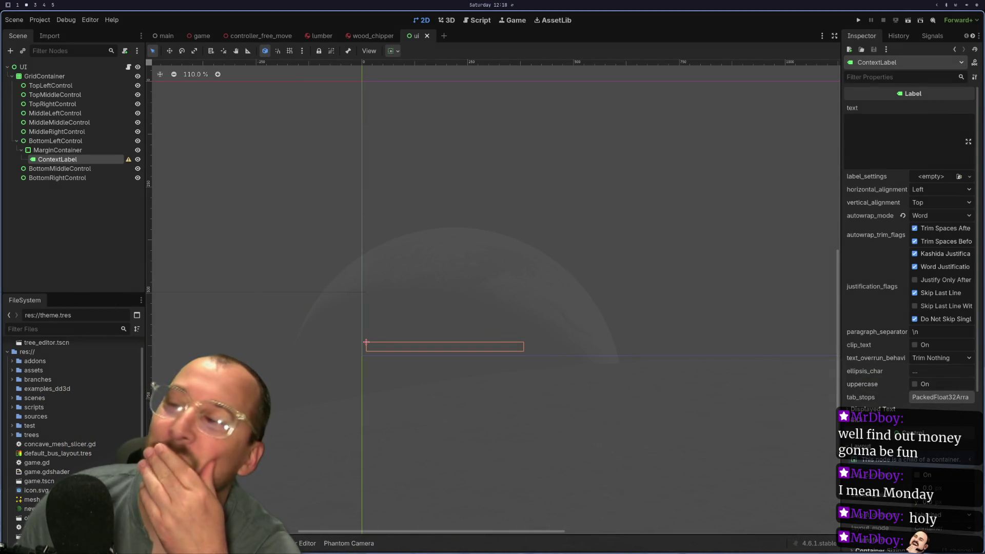
key("super+3")
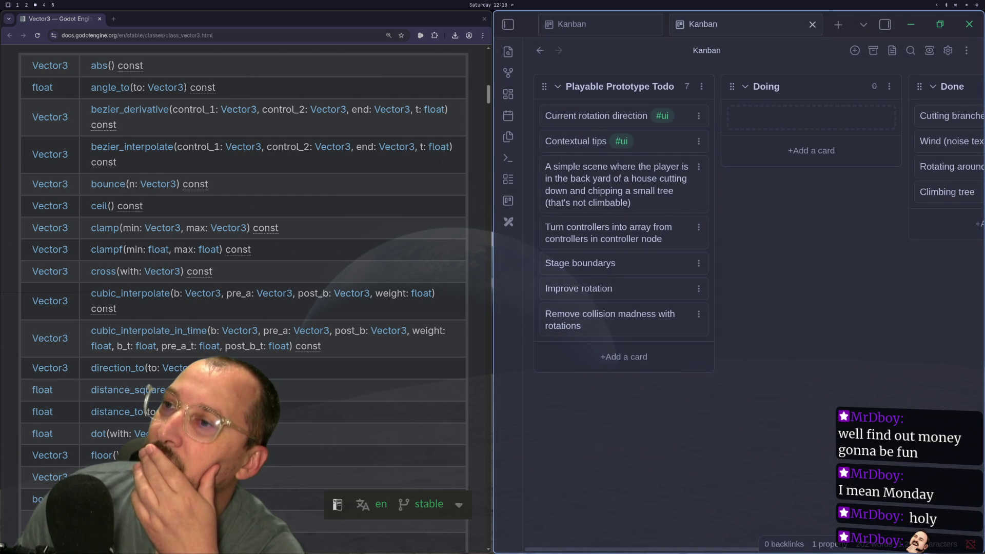
key("super+1")
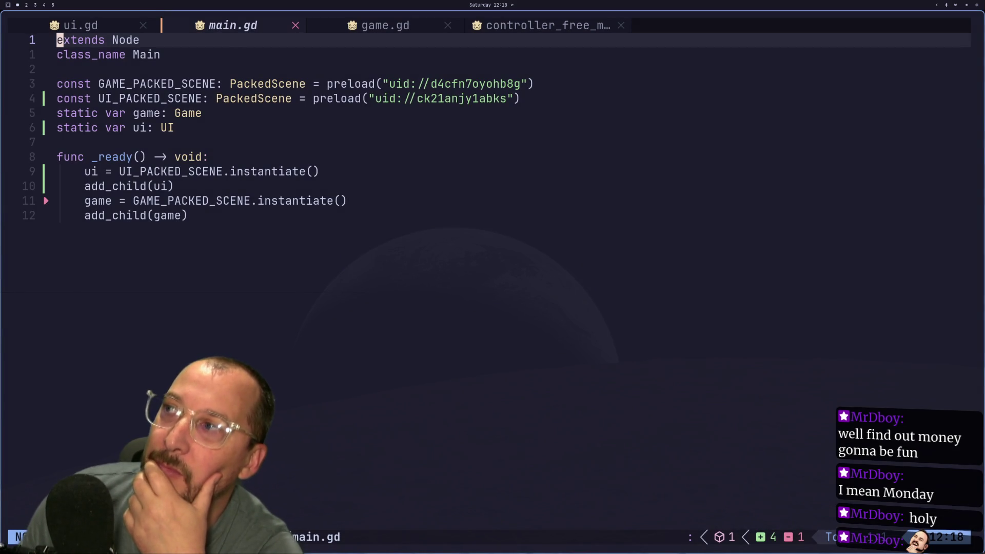
Close main.gd, glance at game.gd, and bring up ui.gd.
left_click(296, 25)
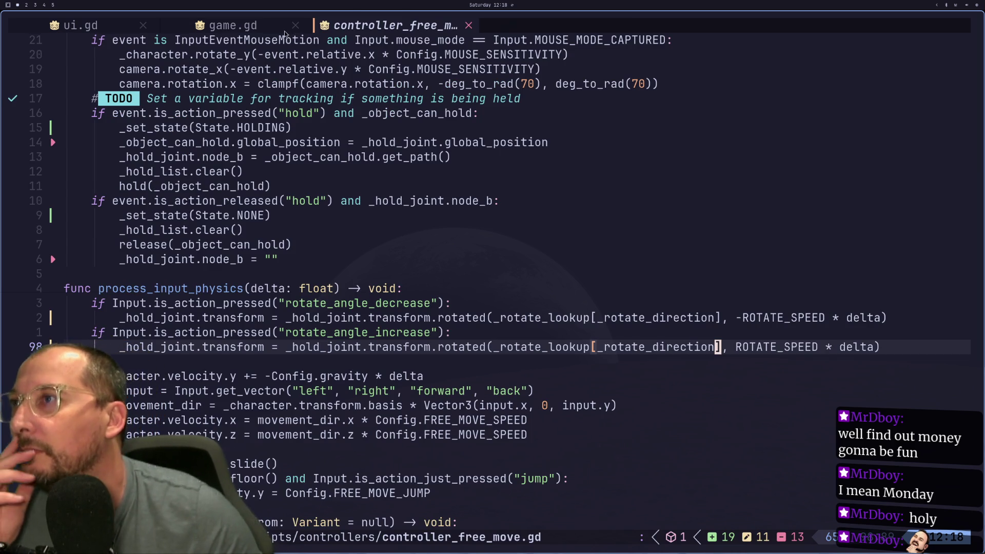
left_click(285, 34)
left_click(101, 27)
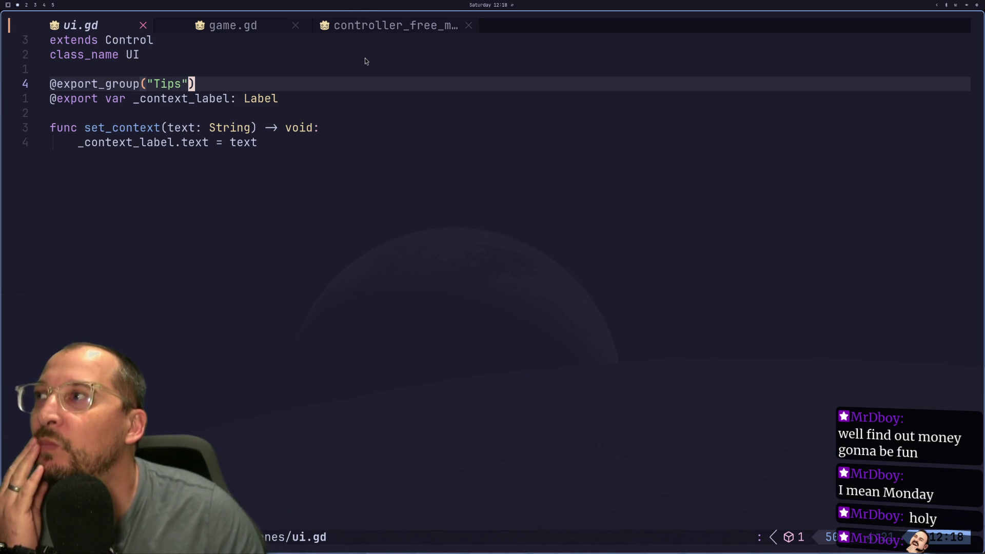
key("super+4")
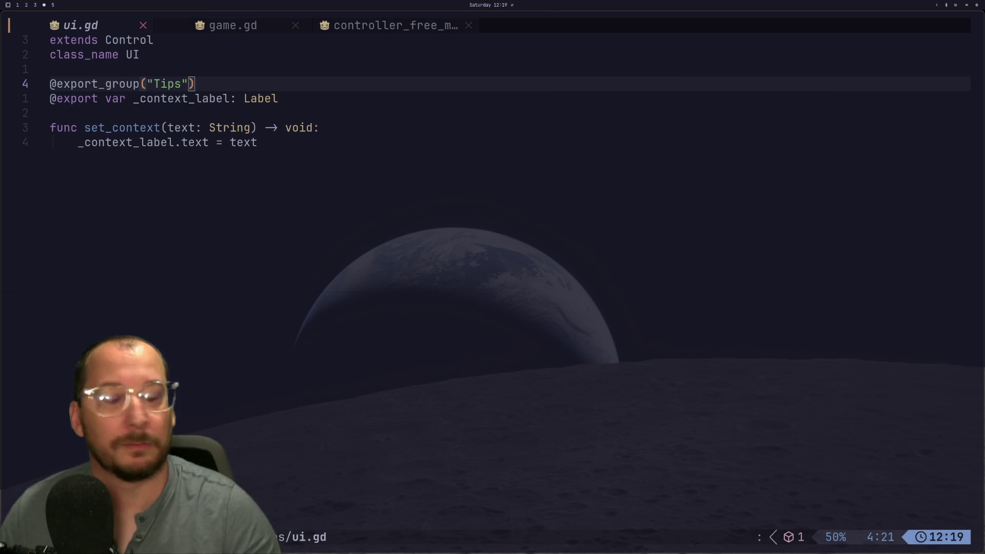
Inspect ui.gd's set_context function, peek at controller_free_move.gd and game.gd, then return to Godot.
left_click(371, 104)
left_click(383, 130)
left_click(360, 25)
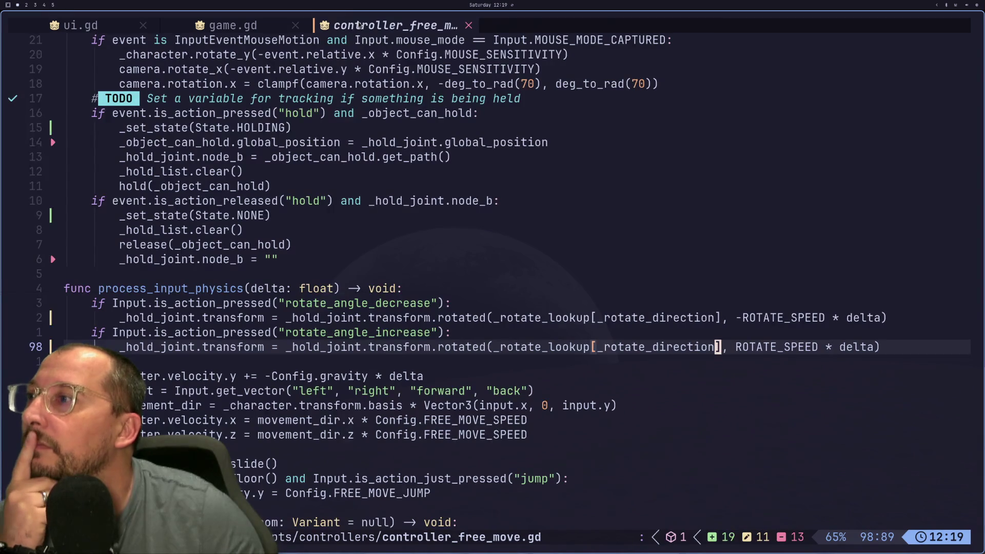
left_click(228, 29)
left_click(104, 30)
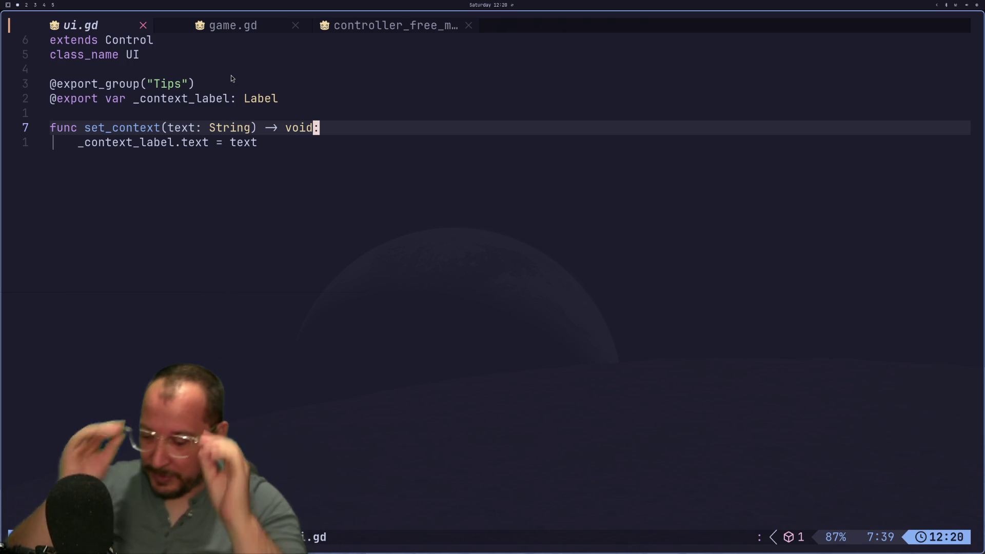
key("super+2")
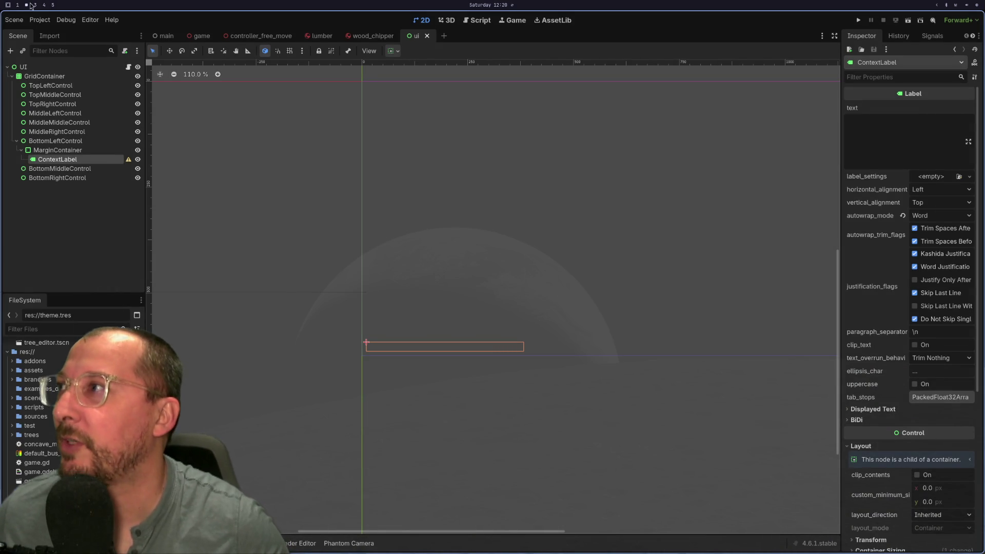
In Project Settings filtered by 'ph', switch the 3D physics engine to GodotPhysics3D.
left_click(41, 21)
left_click(49, 32)
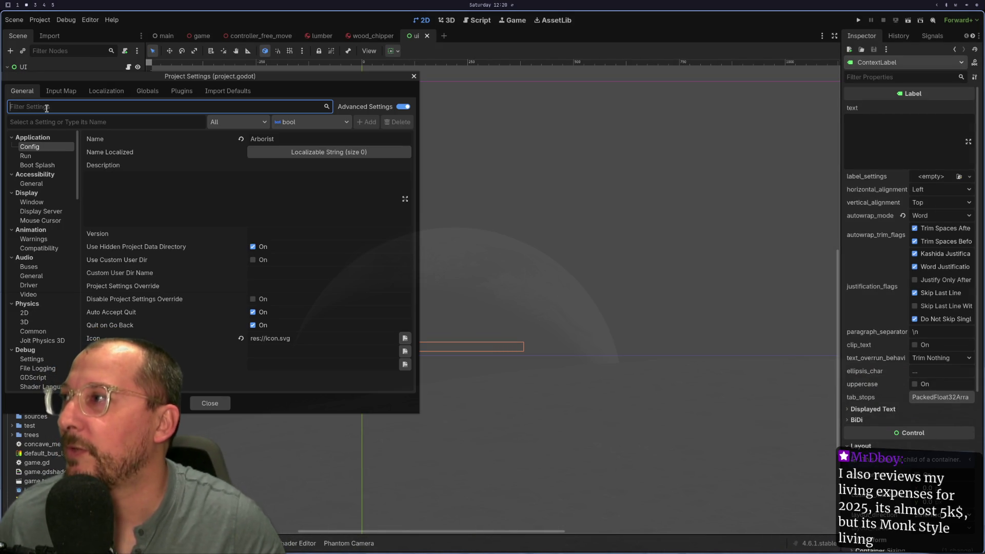
type("ph")
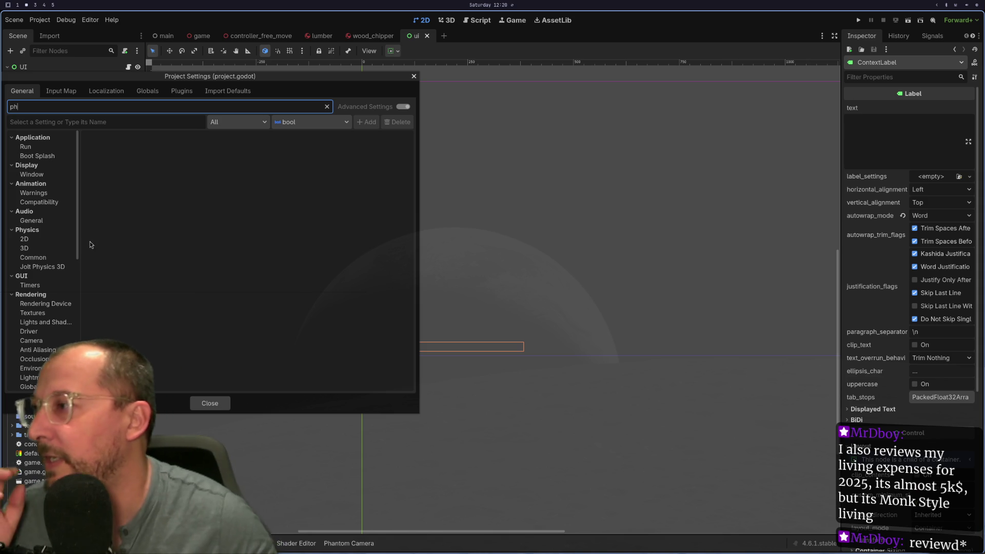
scroll(65, 240, "down", 5)
scroll(65, 240, "up", 5)
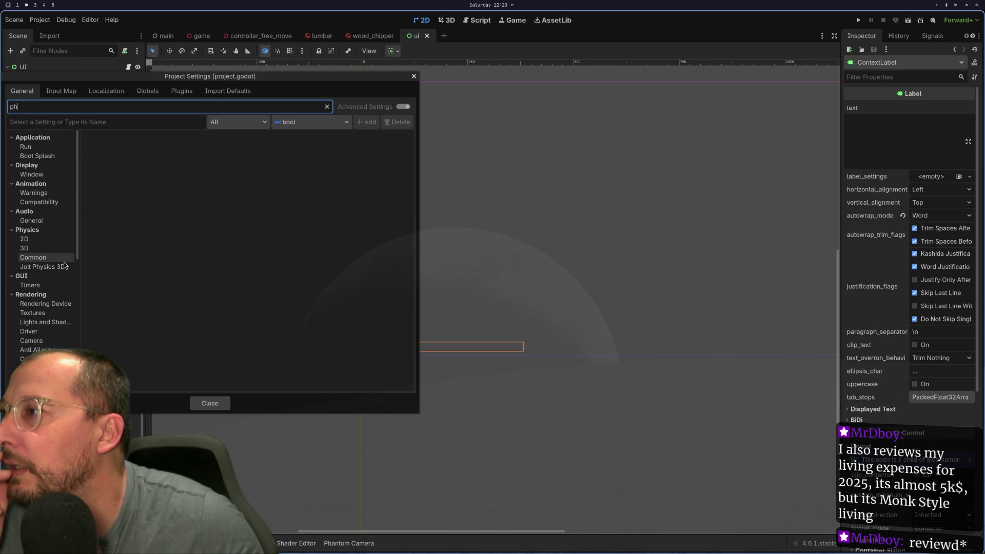
left_click(51, 248)
left_click(285, 153)
left_click(281, 176)
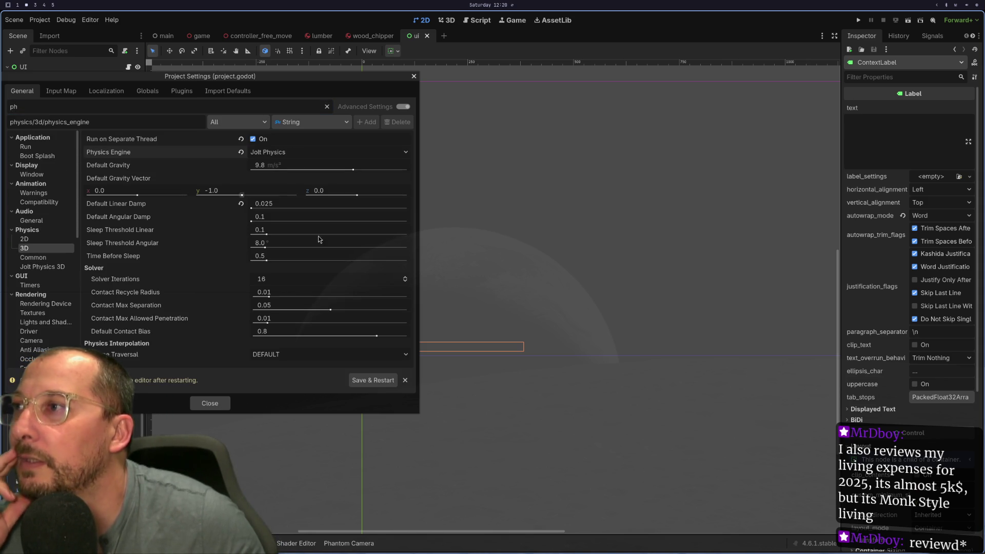
Save modified resources and restart the editor to apply the physics engine change.
left_click(385, 381)
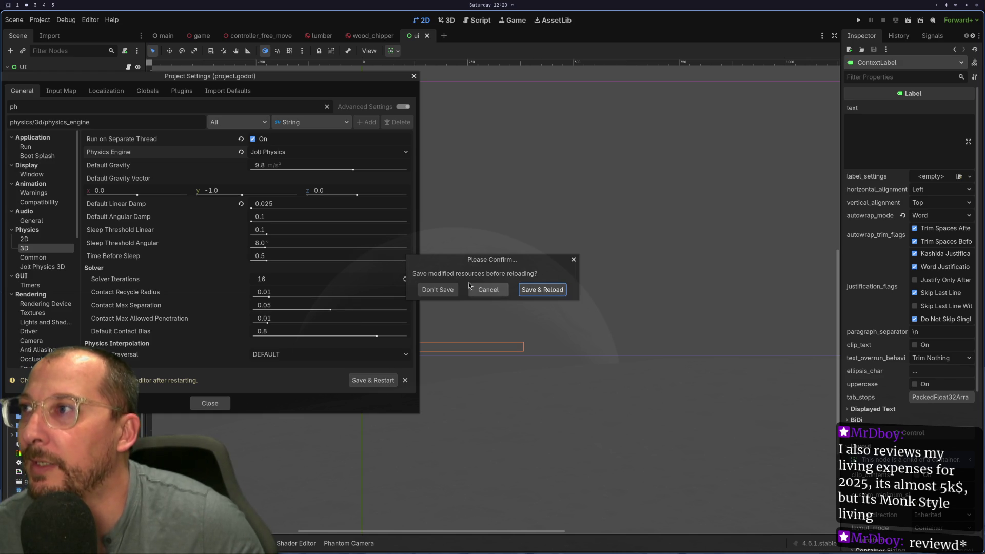
left_click(437, 290)
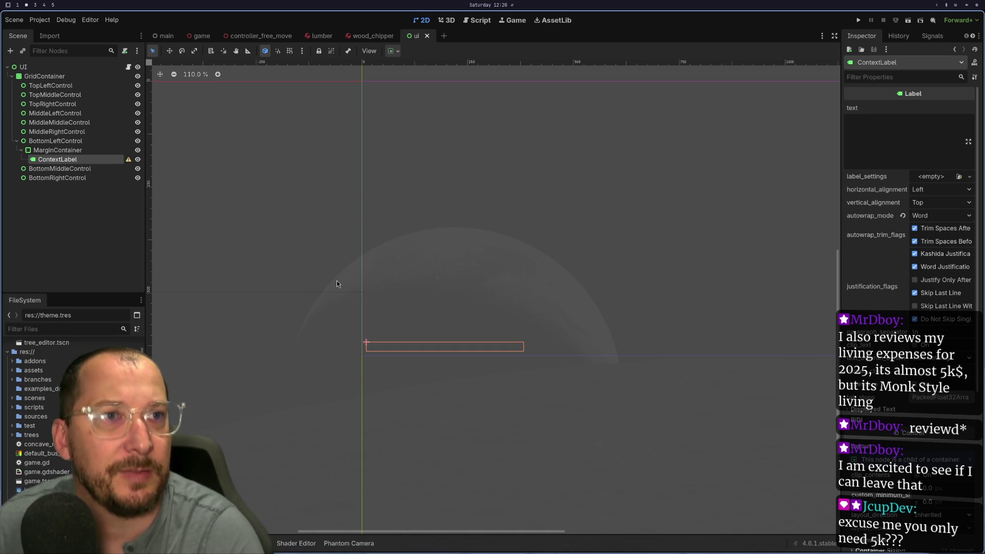
left_click(47, 22)
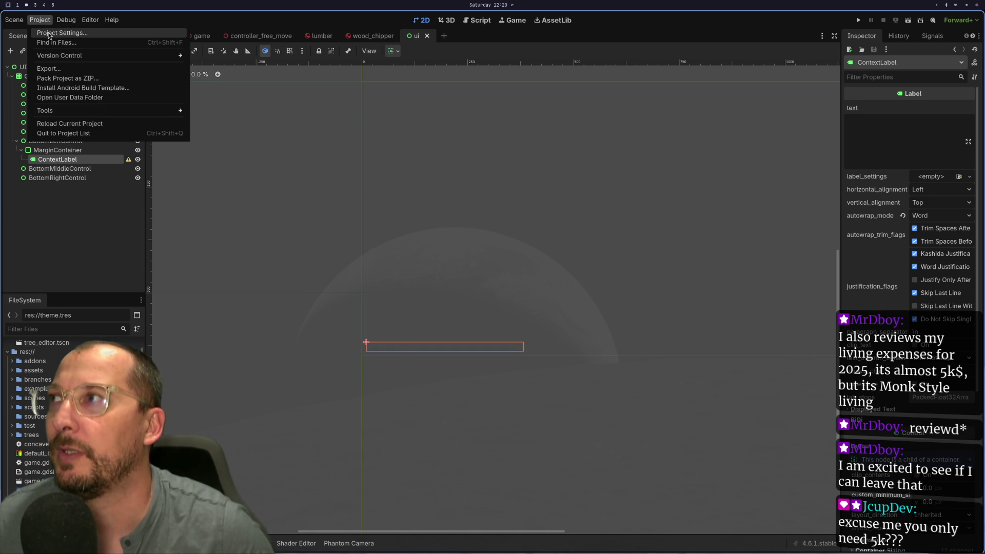
Revert the 3D Default Linear Damp from 0.025 back to its 0.1 default.
left_click(51, 31)
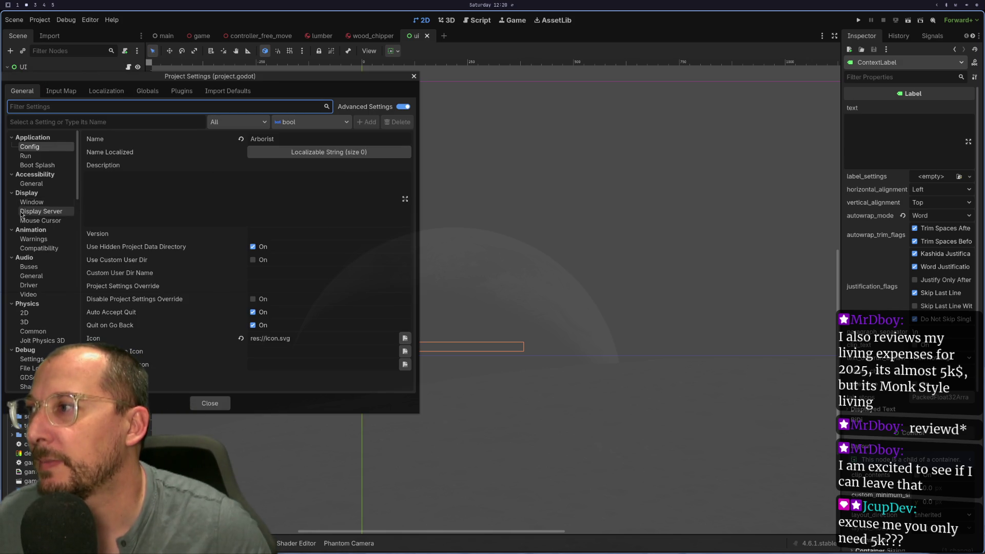
scroll(43, 211, "down", 3)
left_click(46, 257)
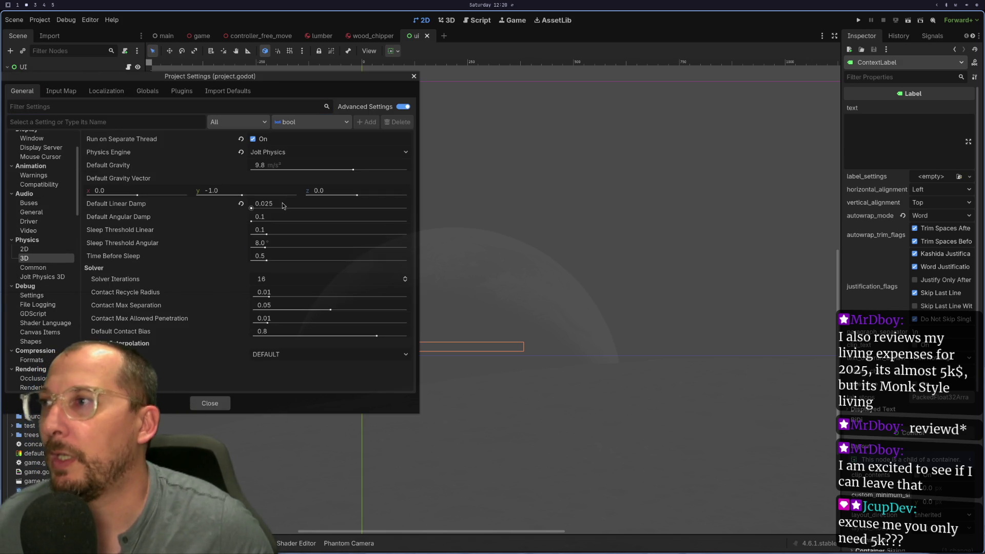
left_click(263, 204)
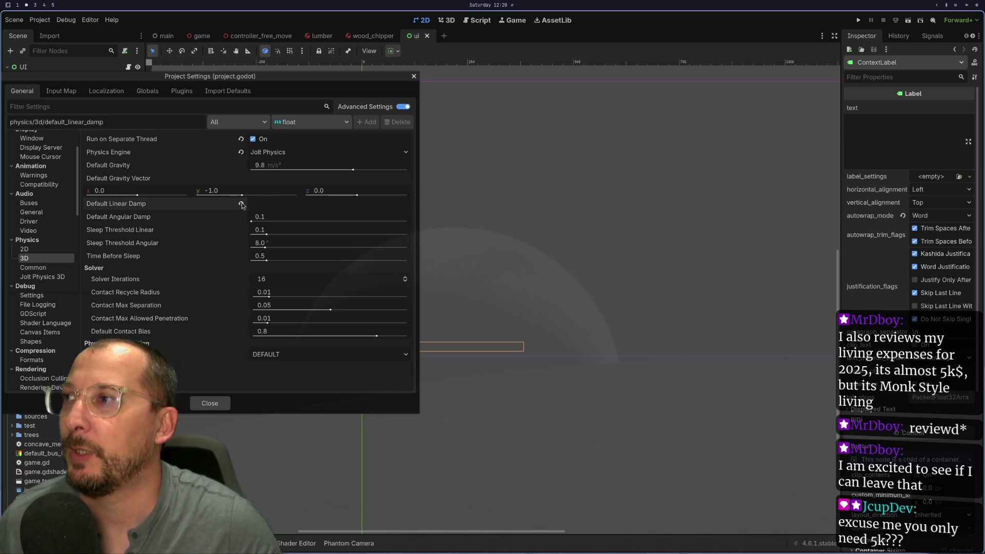
mouse_move(241, 207)
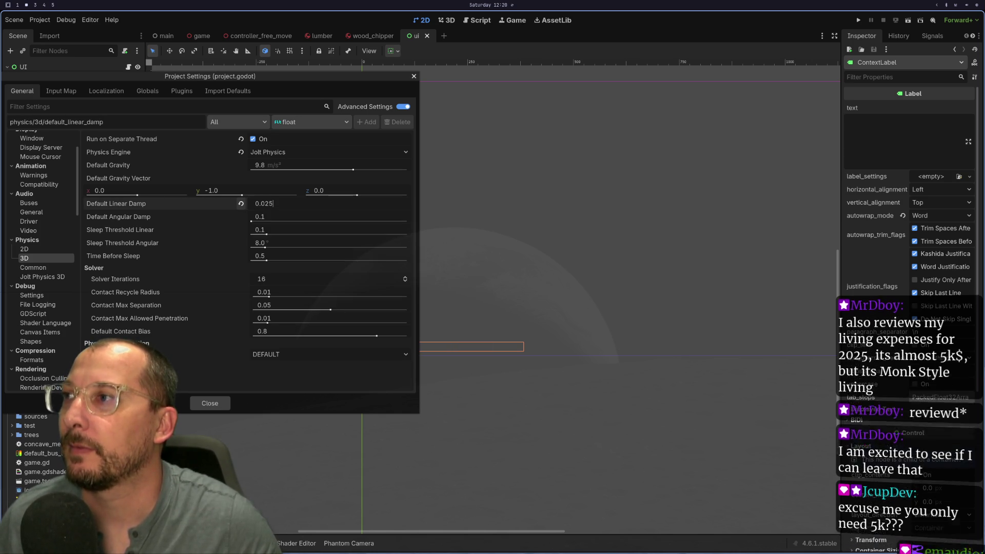
left_click(241, 204)
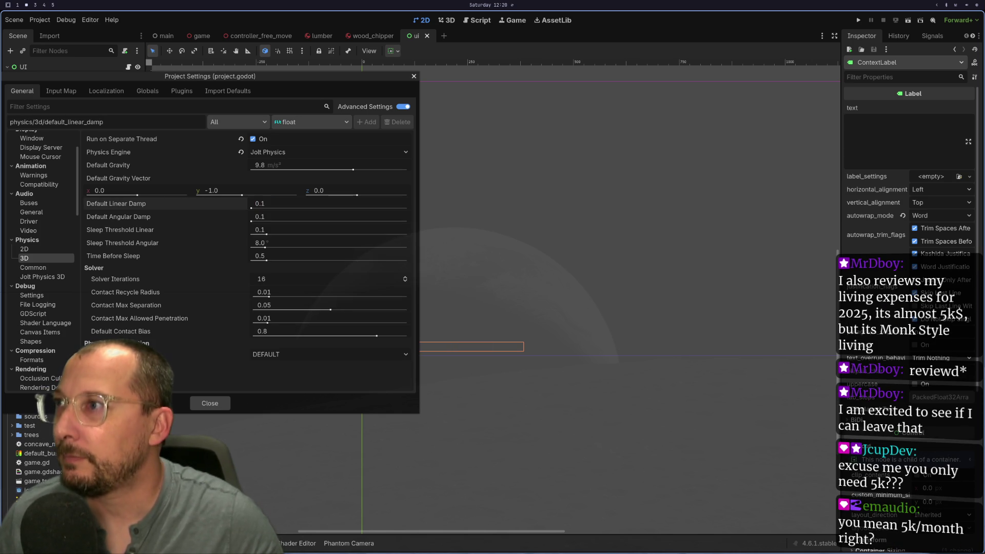
Close Project Settings, reopen and close it again, then run the project to test.
left_click(195, 407)
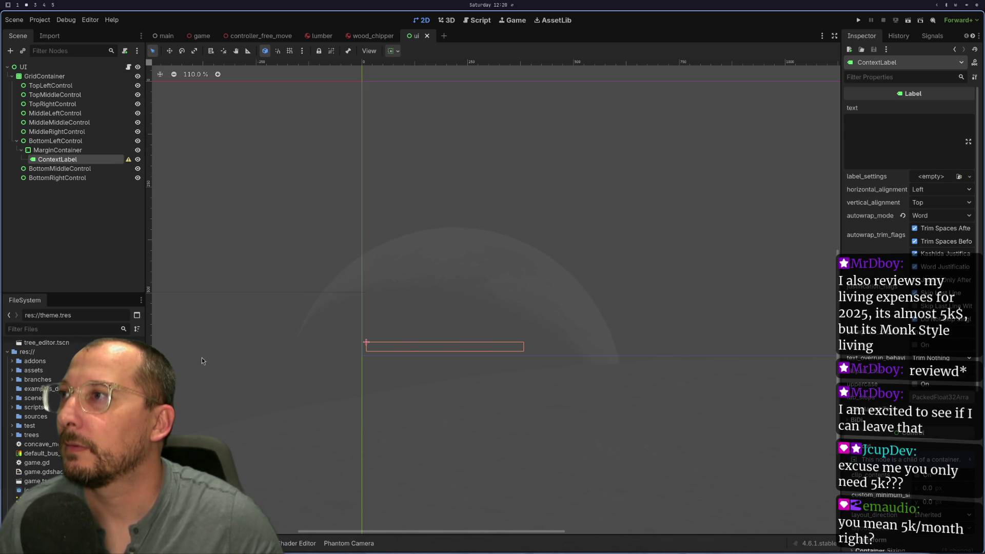
left_click(39, 19)
left_click(52, 29)
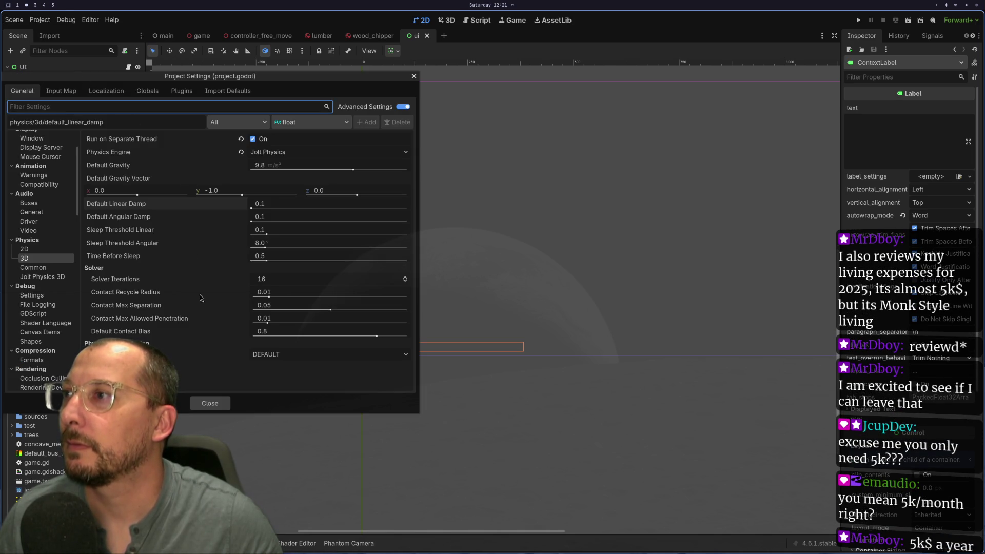
left_click(217, 403)
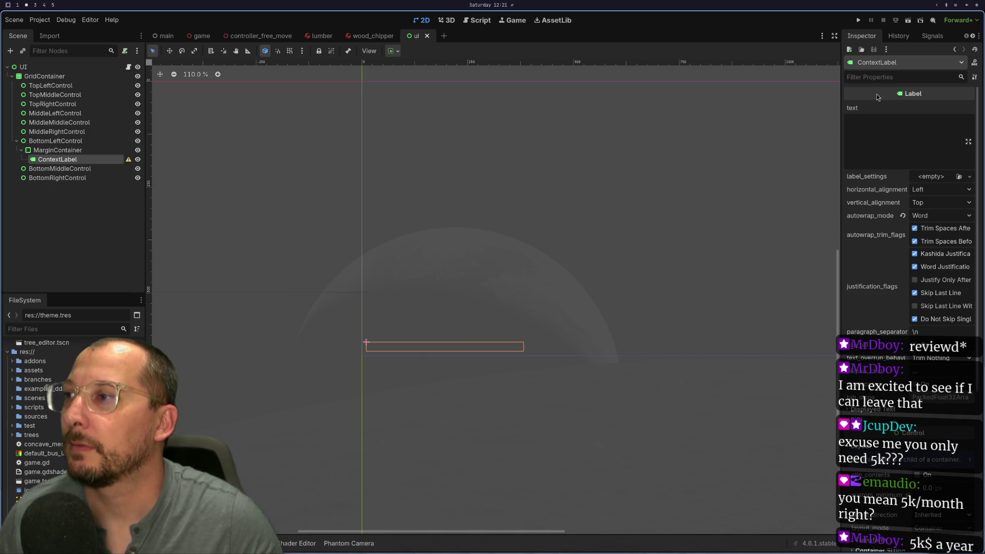
left_click(859, 18)
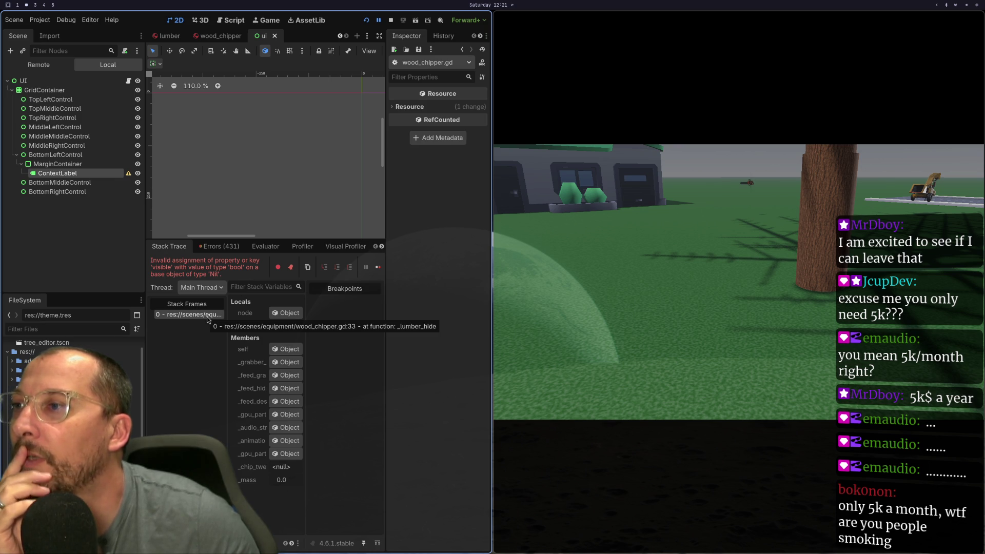
After the game breaks on the nil 'visible' assignment at wood_chipper.gd:33, switch to the Neovim workspace.
key("super+1")
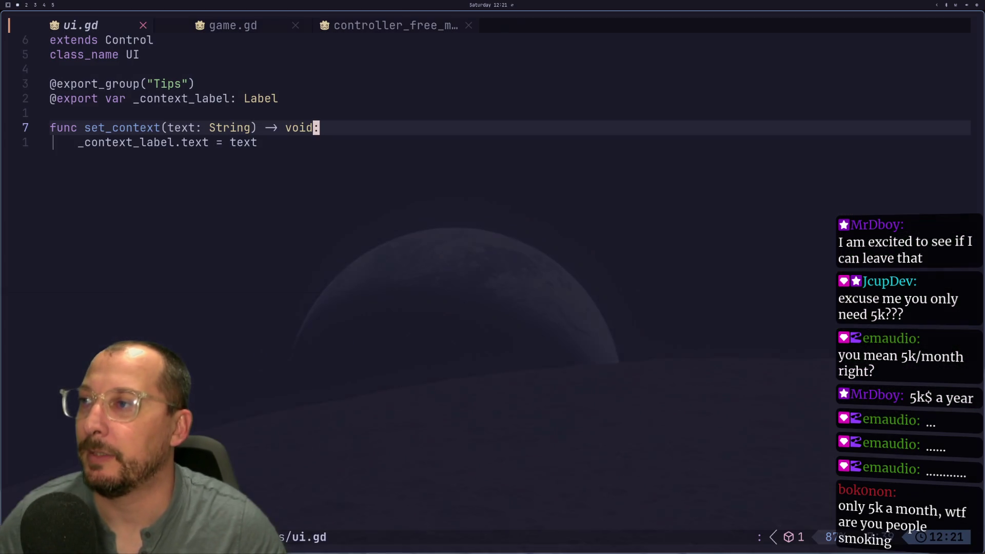
Find wood_chipper.gd with the file picker and open it read-only past the swap warning.
key("space")
type("fwii")
key("BackSpace")
key("BackSpace")
type("ood")
key("Return")
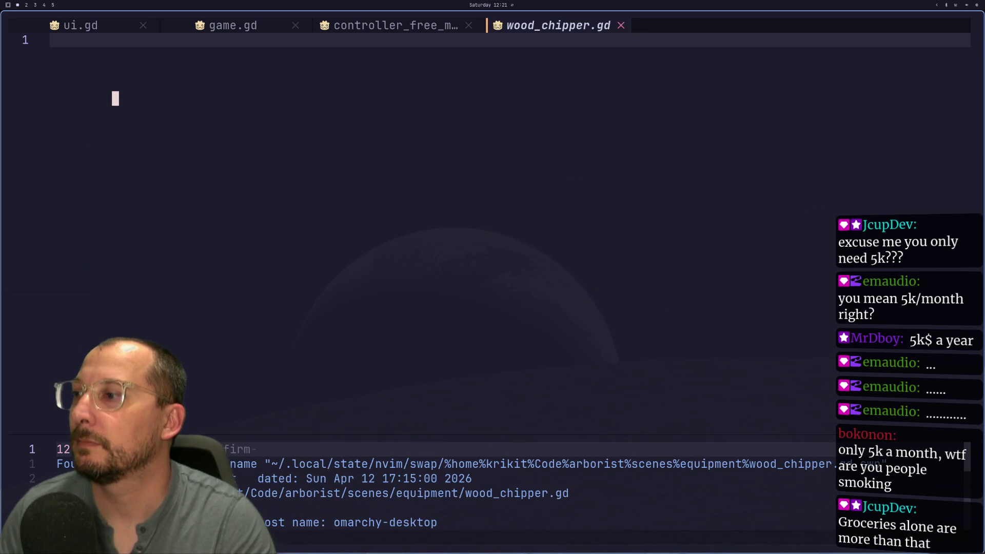
key("o")
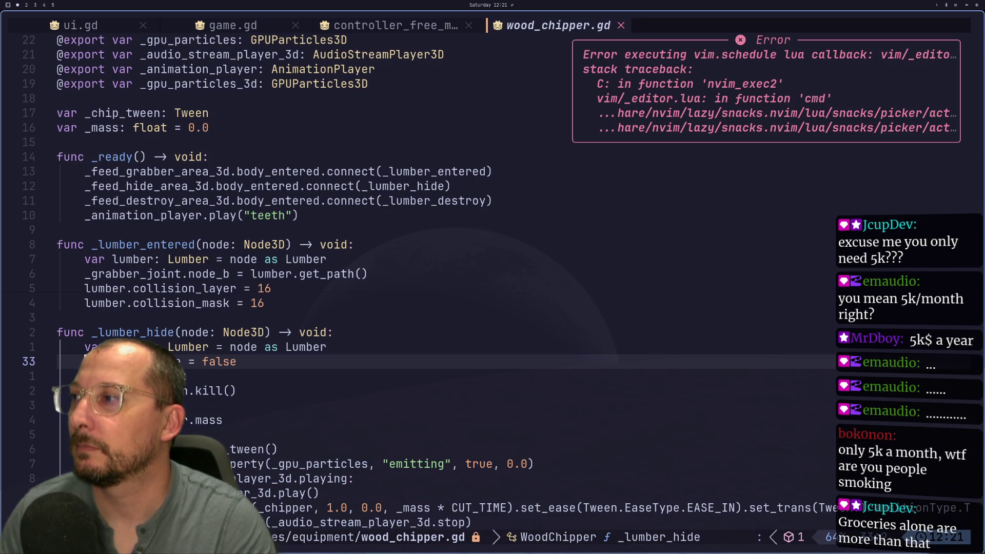
Review line 33, lumber.visible = false, in _lumber_hide, then stop the running game in Godot.
key("super+2")
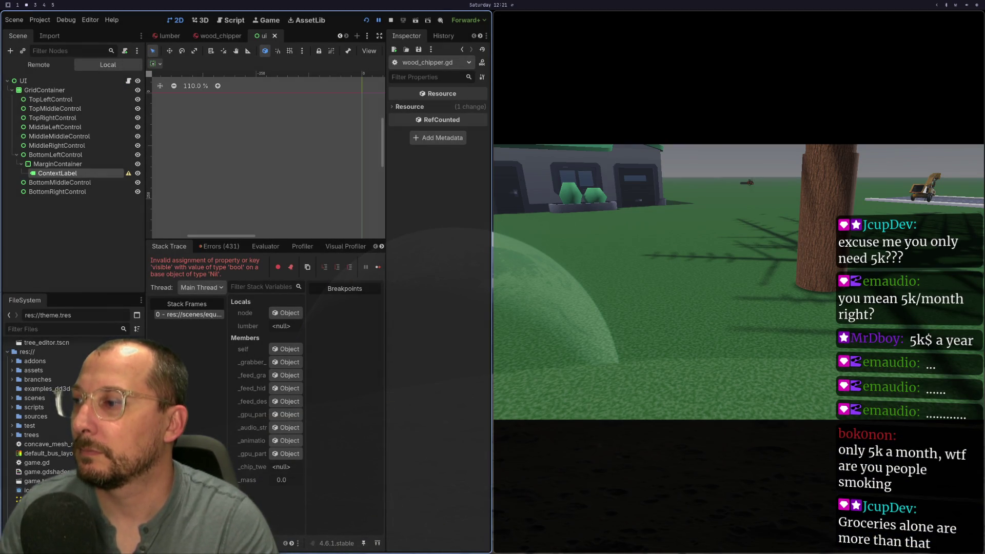
left_click(209, 318)
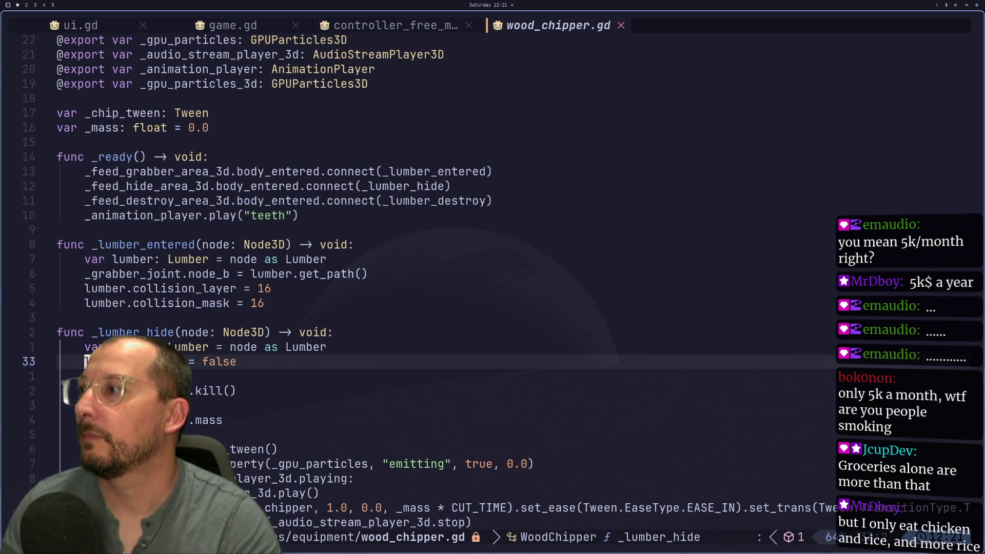
key("k")
key("j")
key("super+2")
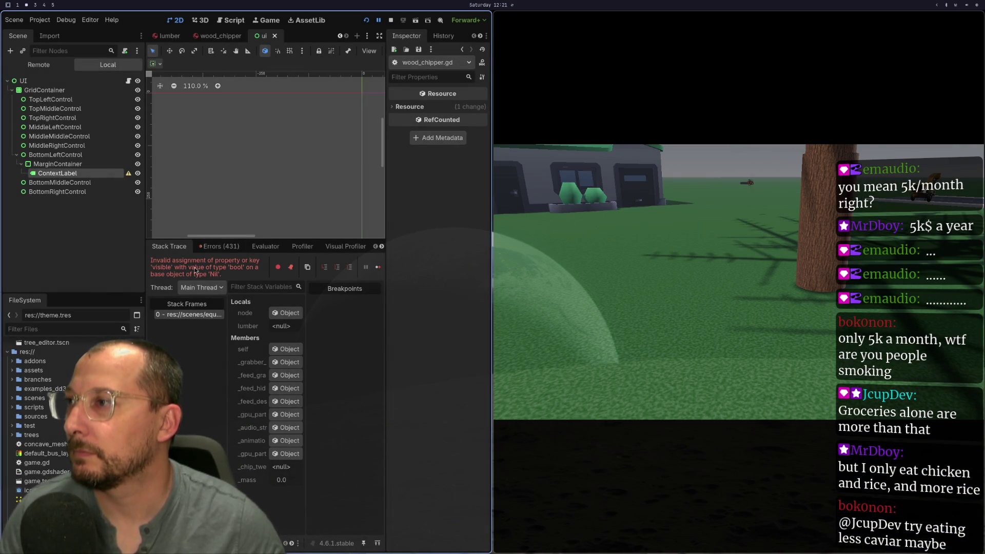
key("super+1")
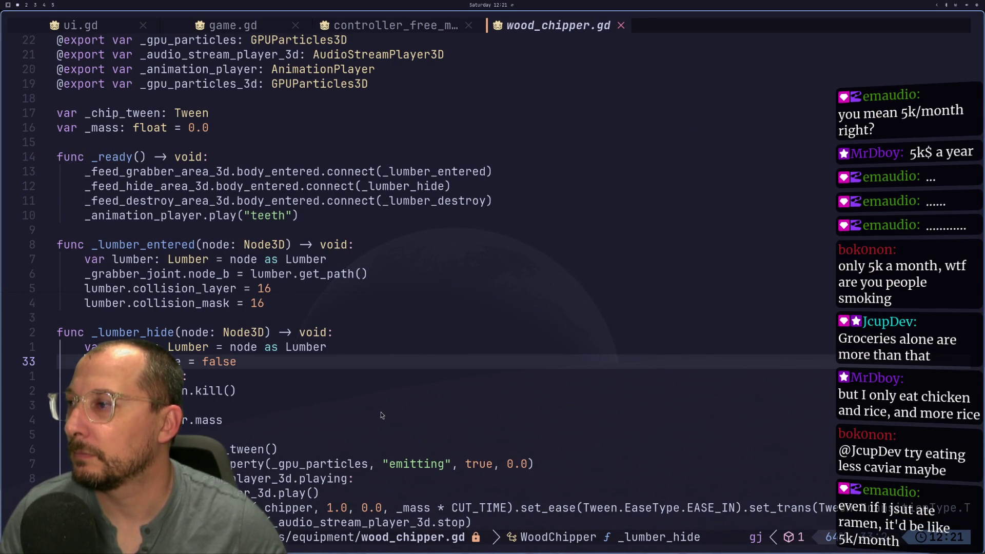
scroll(379, 414, "down", 3)
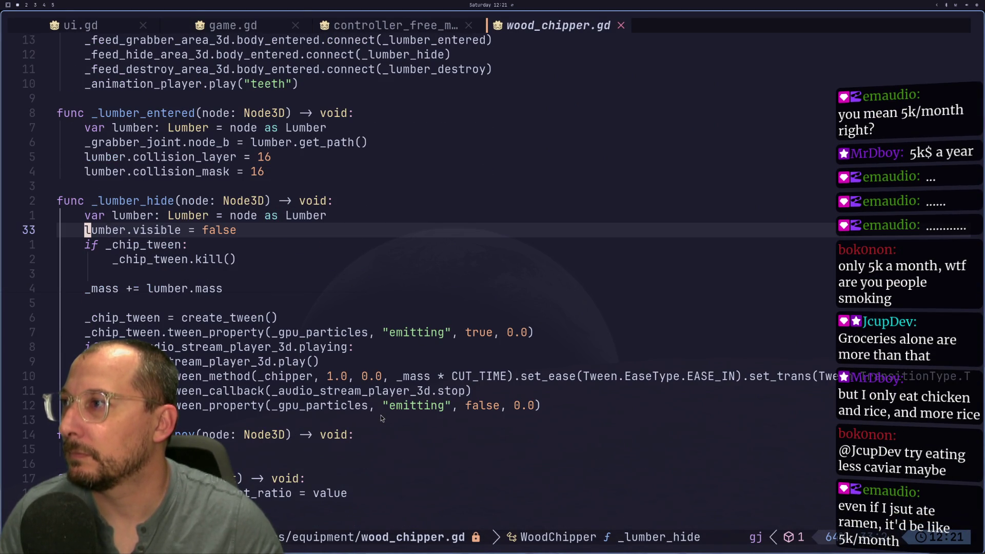
key("super+2")
left_click(390, 20)
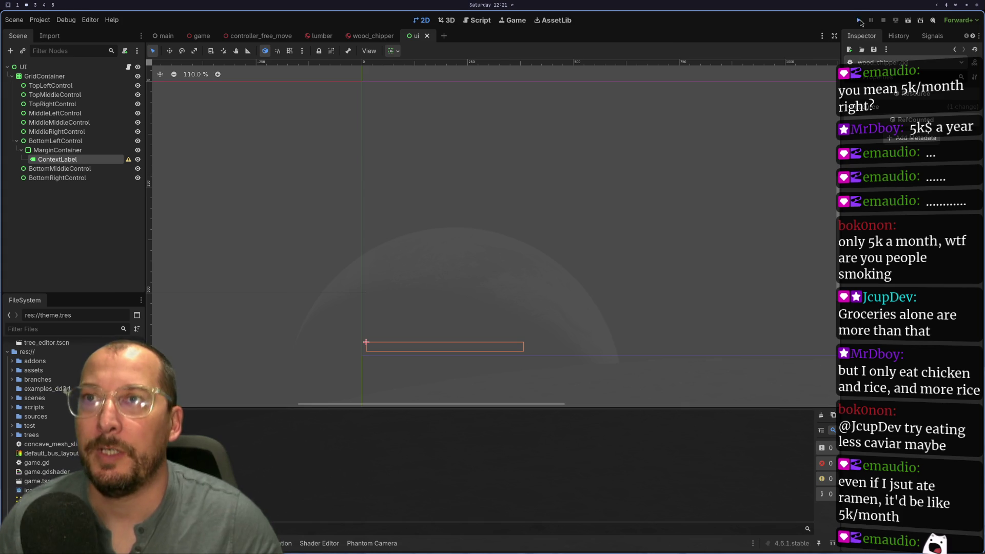
Relaunch the game, continue past the debugger break, and open Project Settings.
left_click(860, 19)
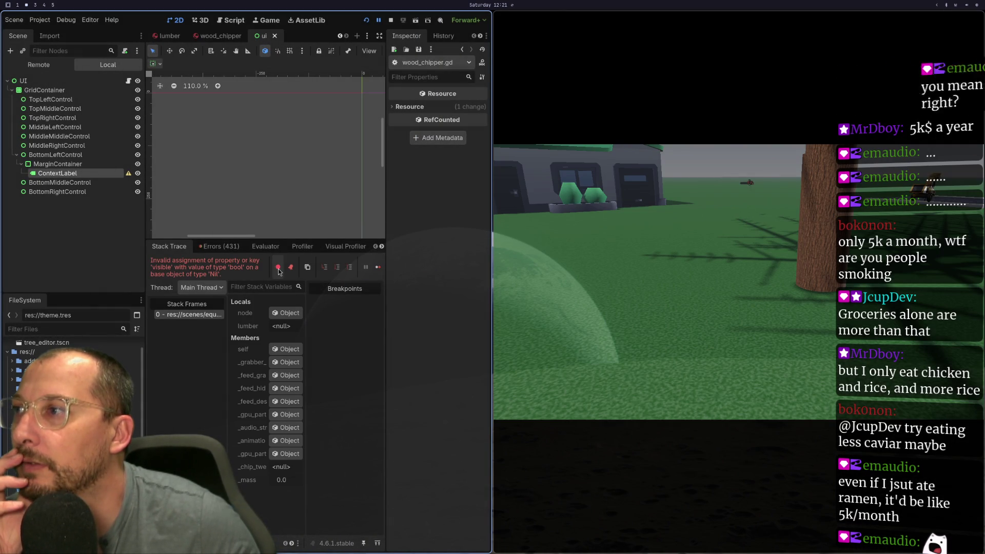
left_click(376, 266)
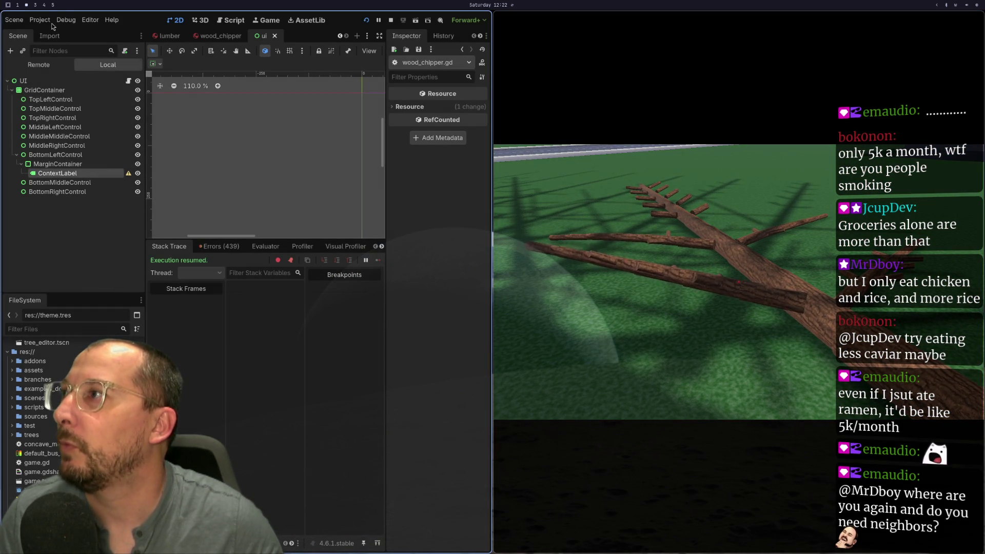
left_click(41, 20)
left_click(63, 33)
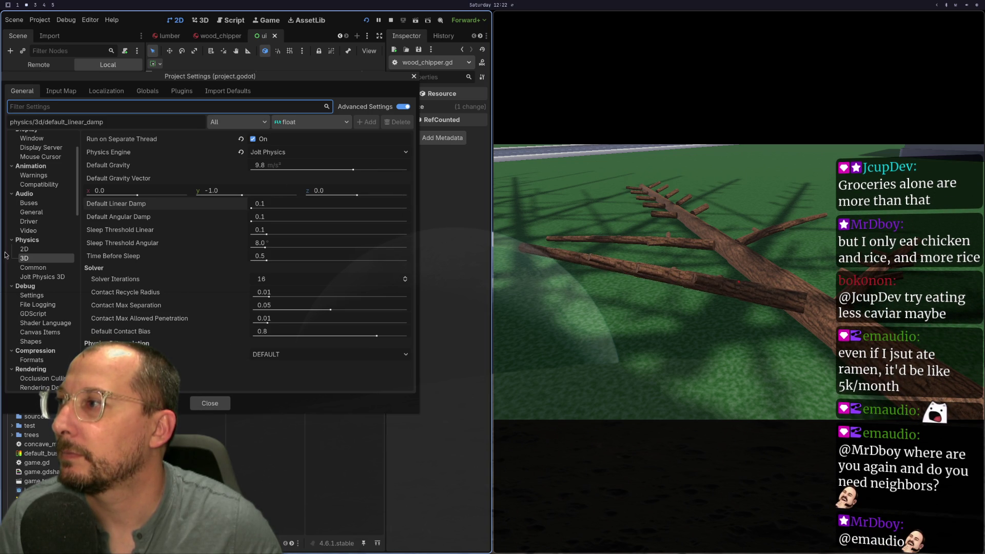
Check the Jolt Physics 3D settings, then move the game camera around the felled tree and chipper.
left_click(43, 278)
scroll(156, 279, "down", 6)
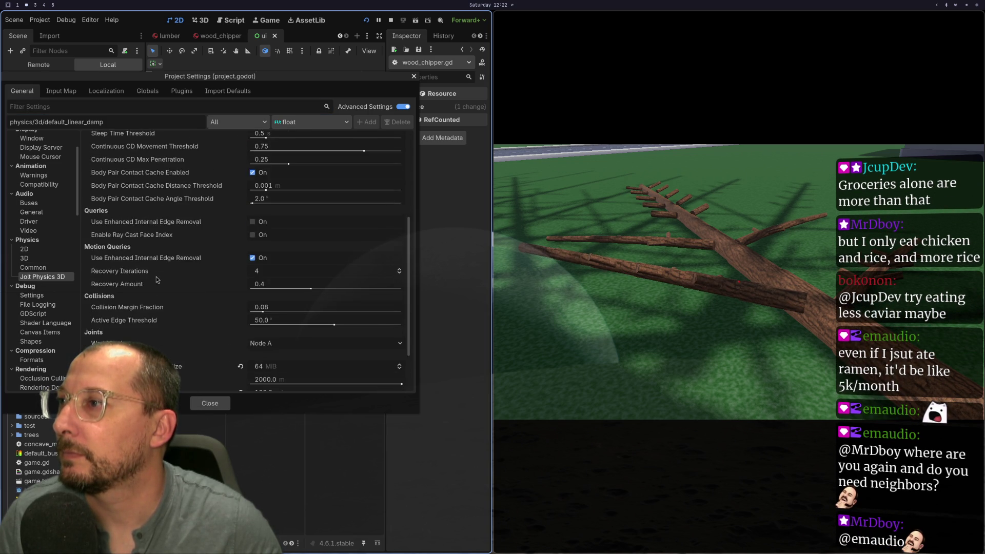
left_click(214, 406)
key("w")
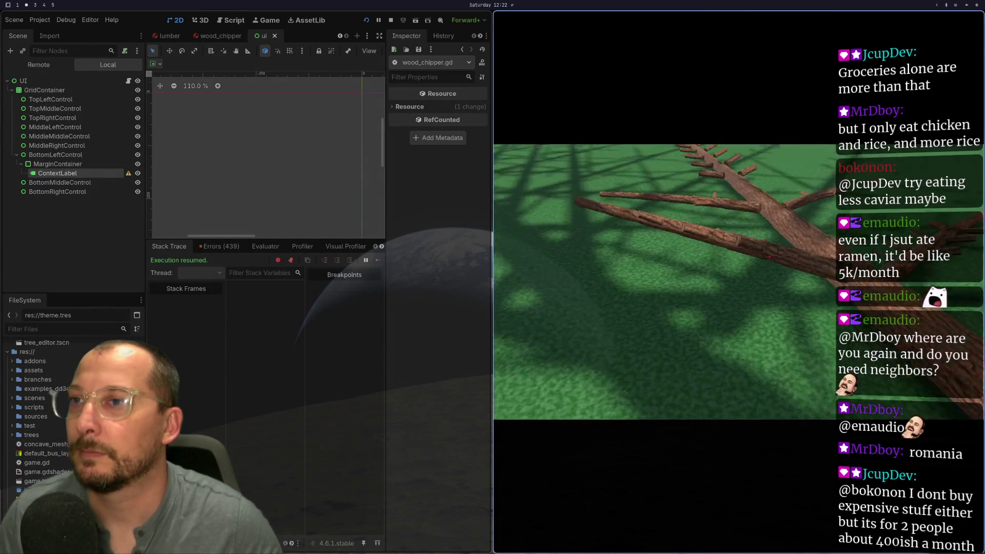
key("e")
key("s")
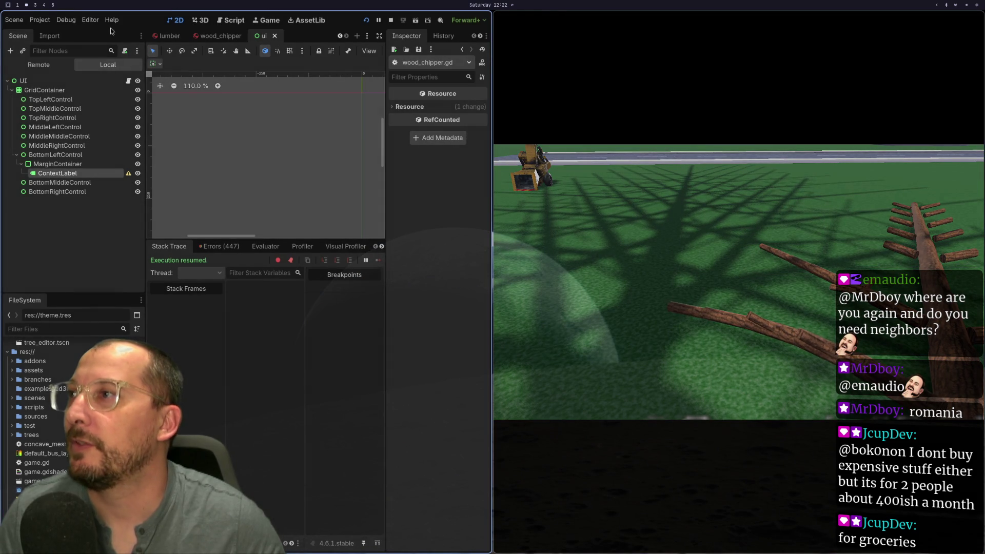
Set the 3D Physics Engine to GodotPhysics3D in Project Settings and Save & Restart.
left_click(51, 22)
left_click(62, 43)
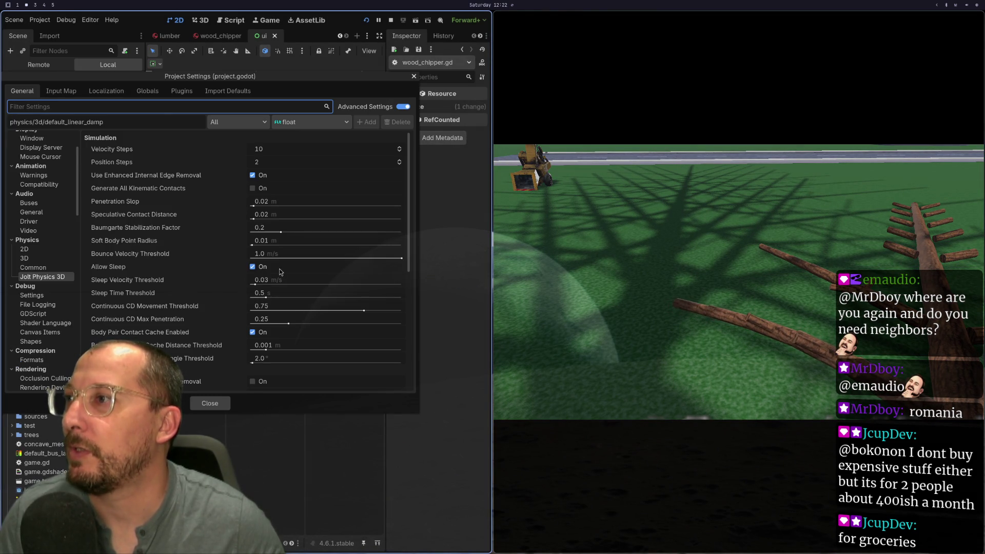
left_click(26, 259)
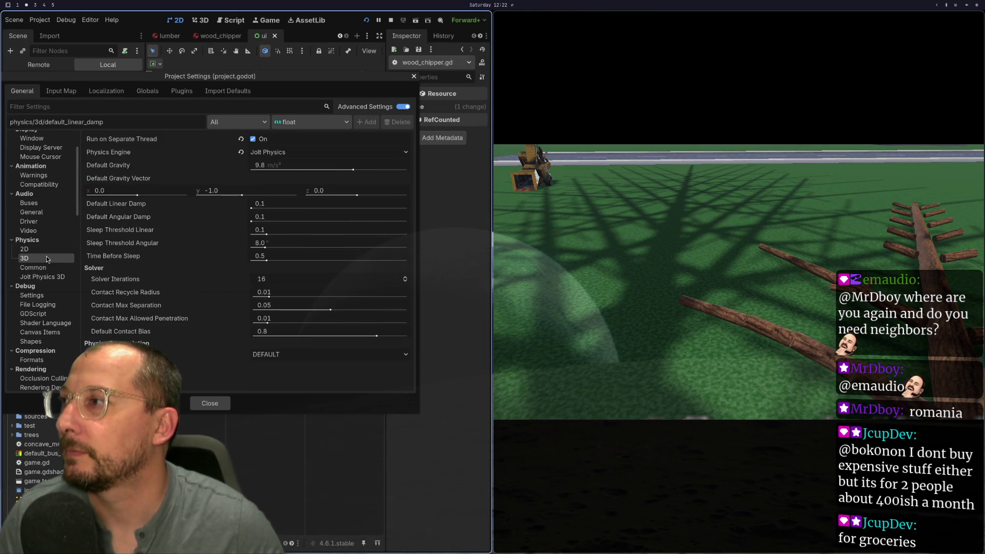
left_click(267, 152)
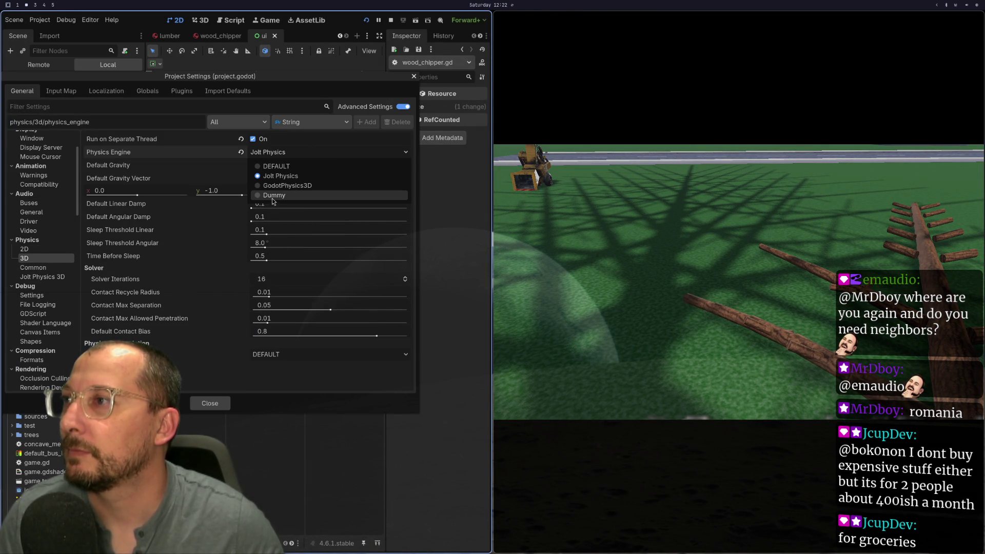
left_click(282, 185)
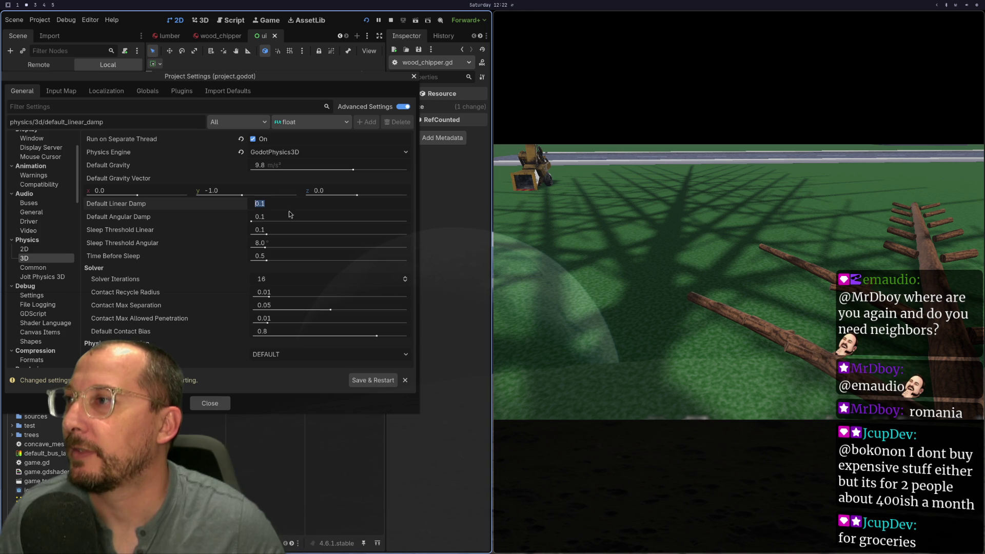
left_click(361, 384)
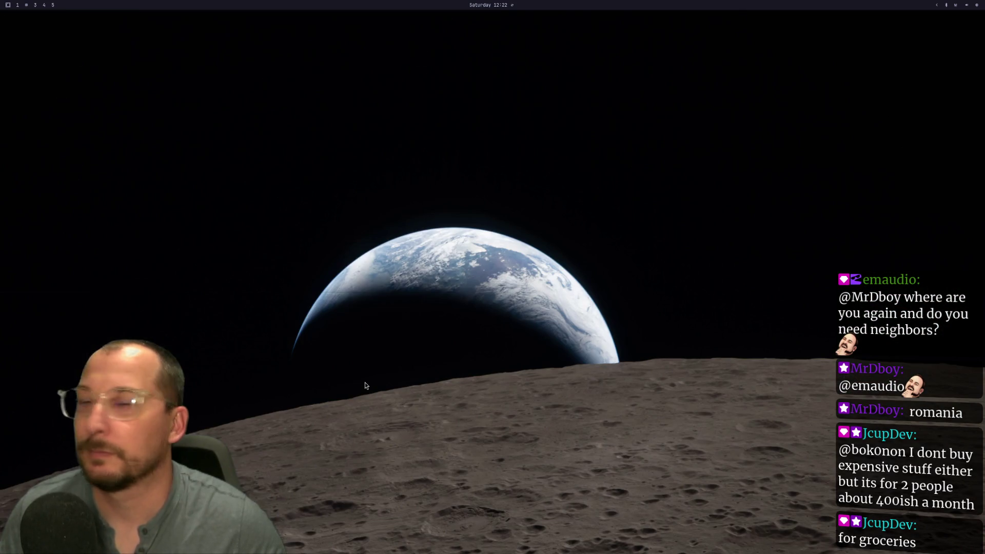
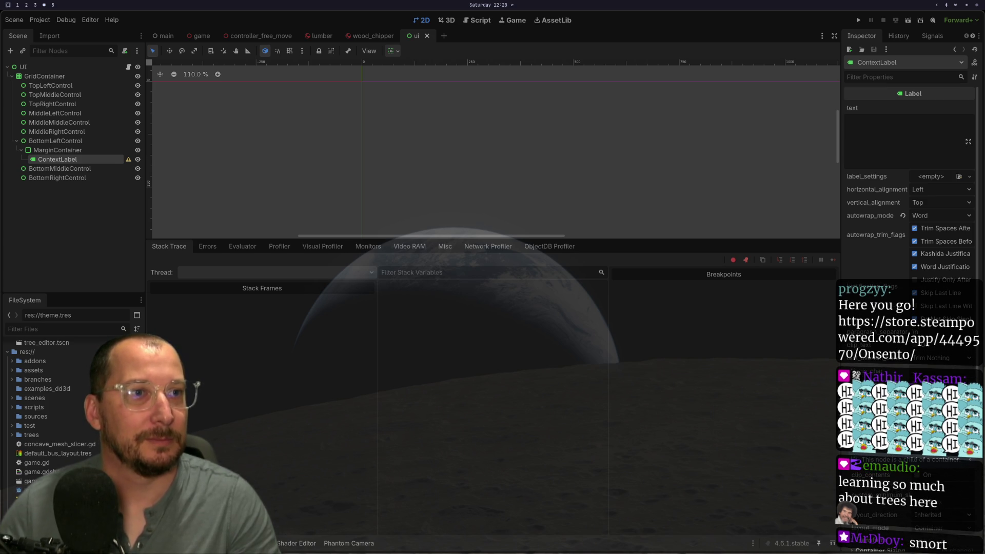
Launch Steam from the application launcher and start a store search.
key("super+2")
key("super+space")
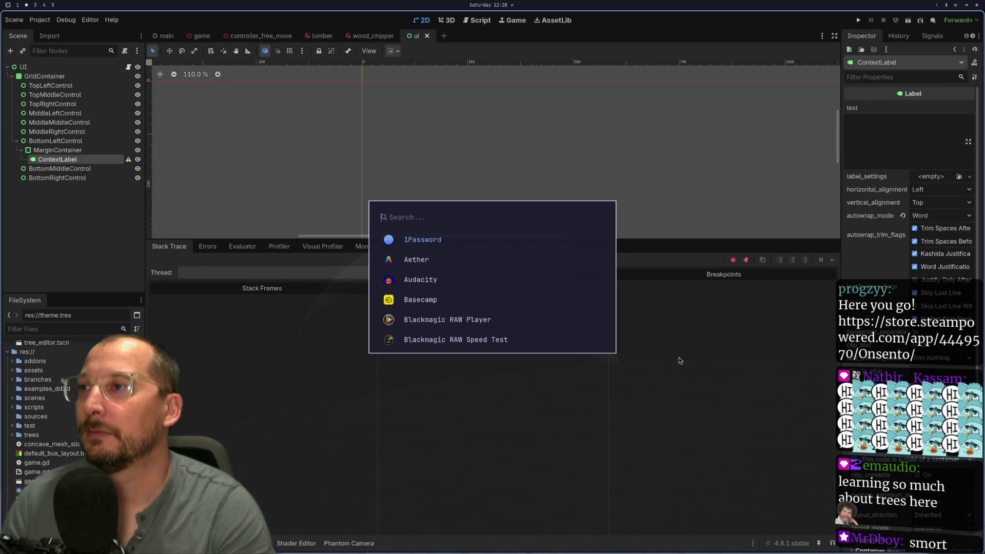
type("st")
key("Return")
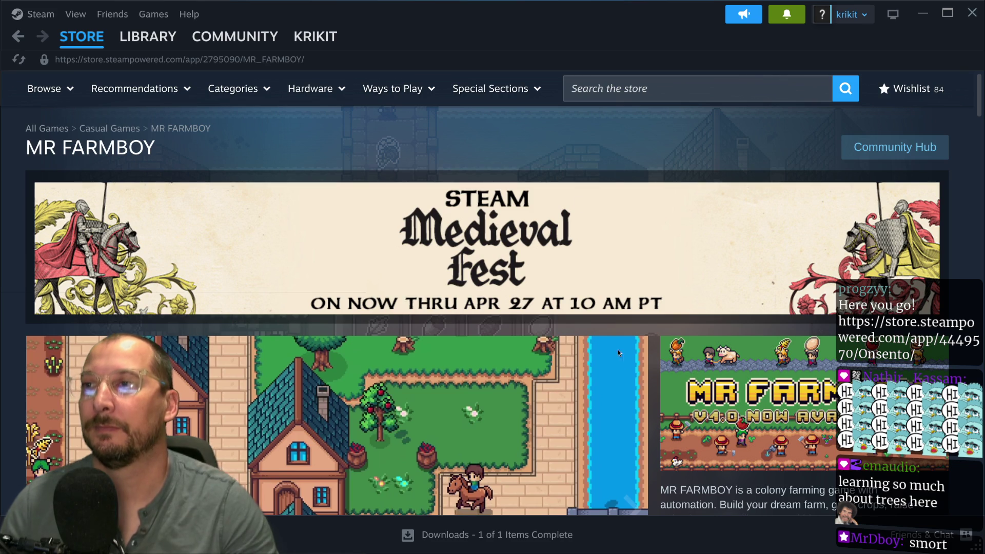
left_click(626, 88)
Search the store for 'Onsento', open its page and add it to the wishlist.
type("Onsento")
key("Return")
left_click(208, 267)
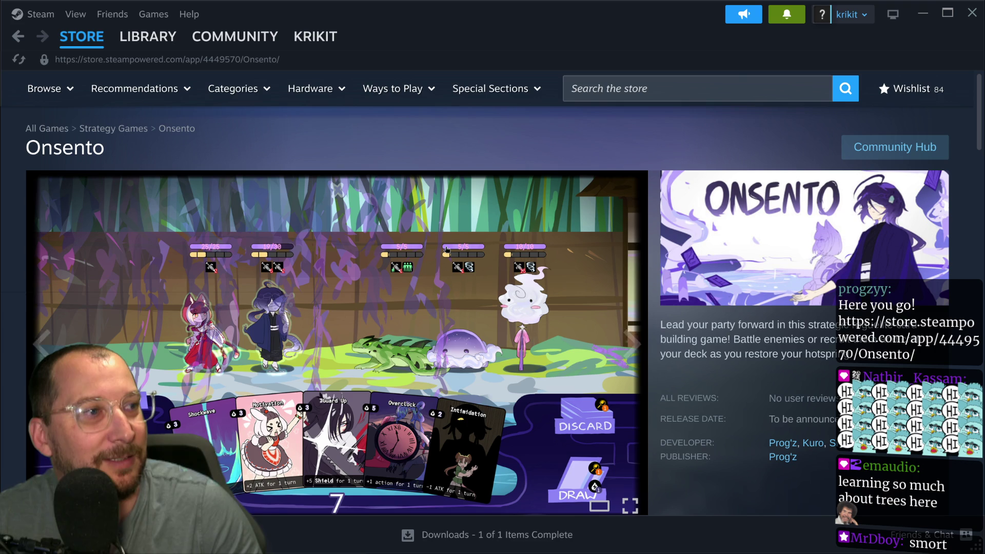
scroll(447, 250, "down", 2)
scroll(447, 250, "down", 2)
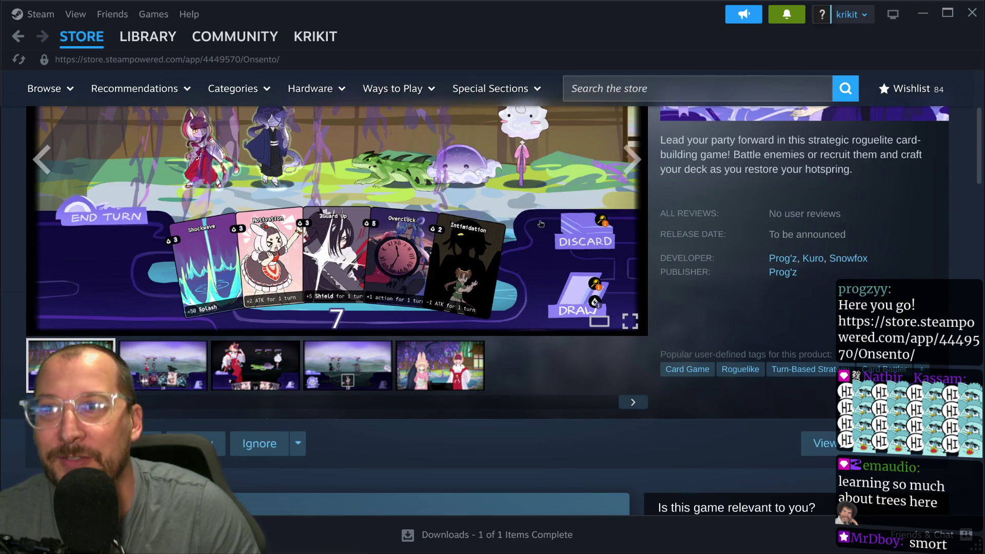
scroll(532, 315, "down", 4)
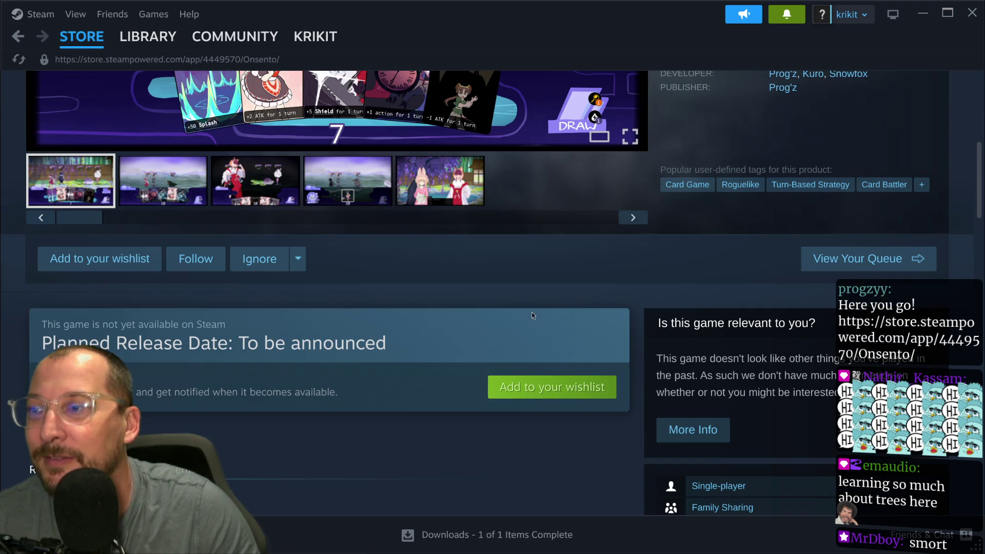
left_click(524, 386)
Browse through the Onsento screenshots in the store page viewer.
scroll(333, 288, "up", 7)
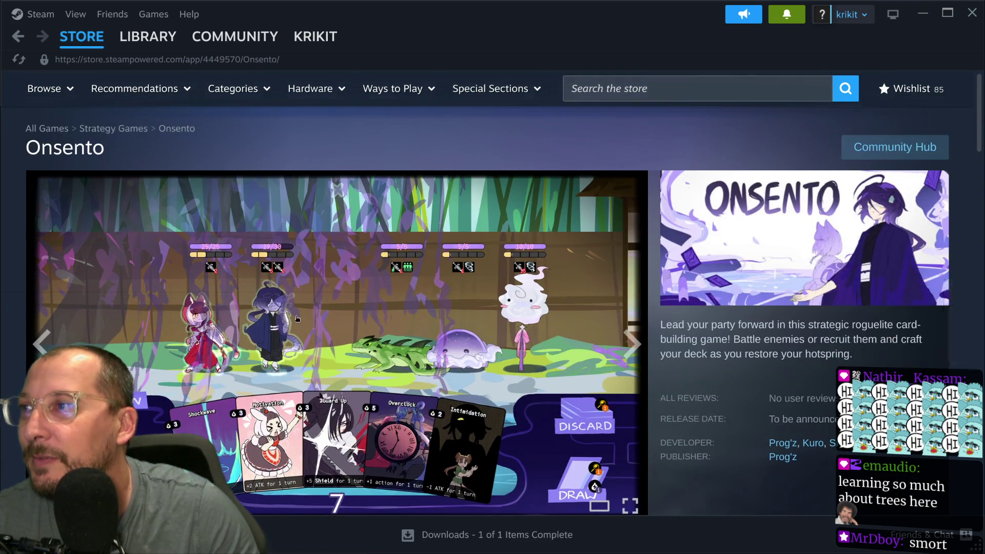
scroll(296, 319, "down", 3)
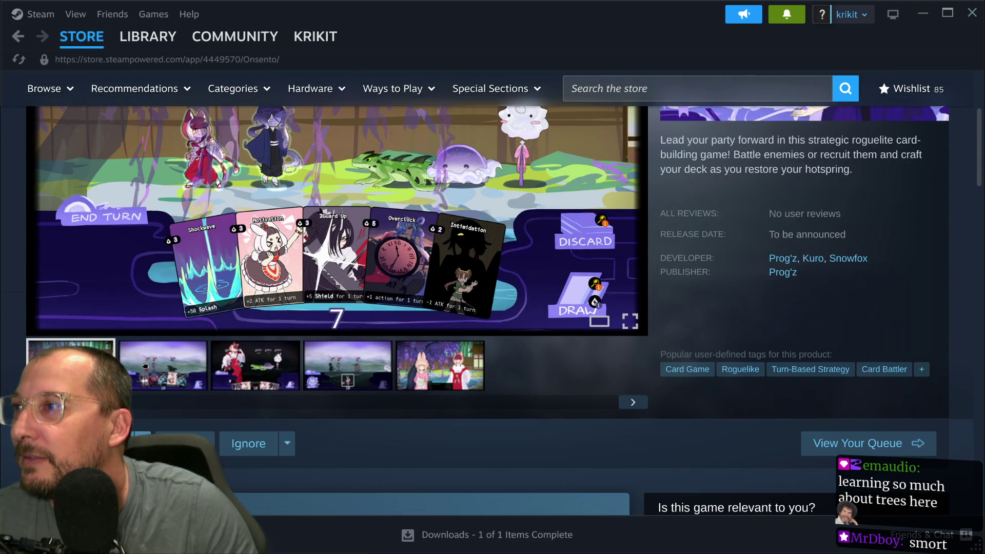
left_click(144, 365)
scroll(145, 364, "up", 2)
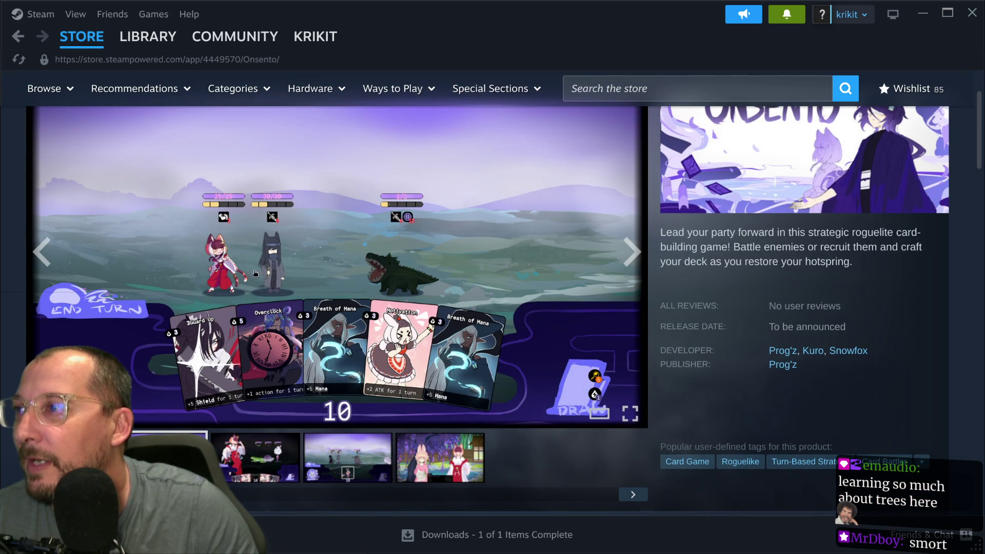
left_click(256, 461)
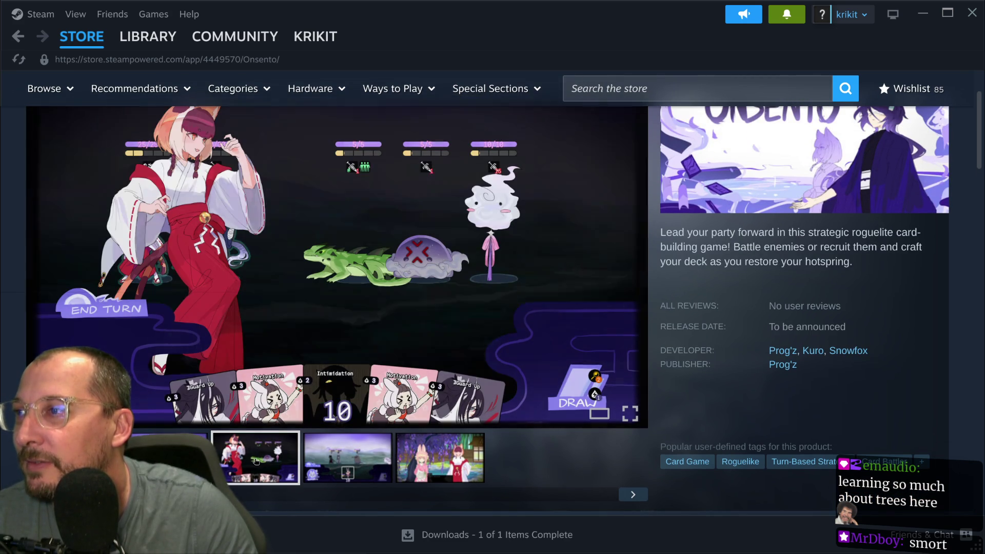
scroll(378, 453, "up", 2)
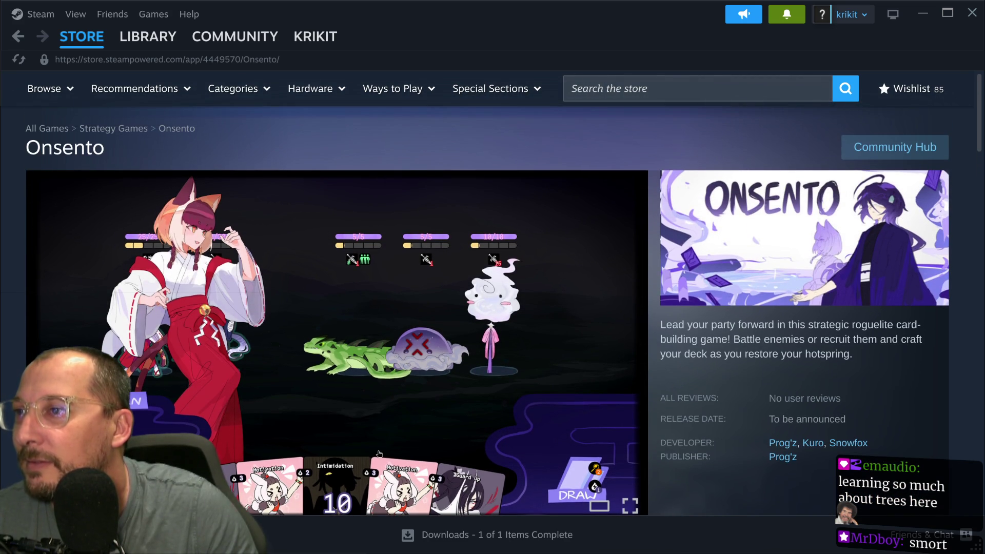
scroll(582, 279, "down", 2)
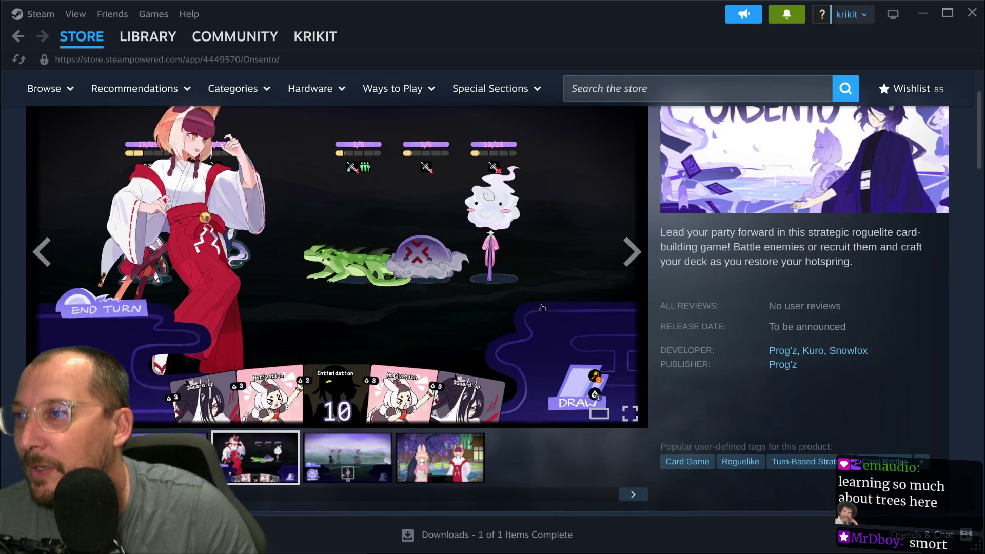
left_click(633, 255)
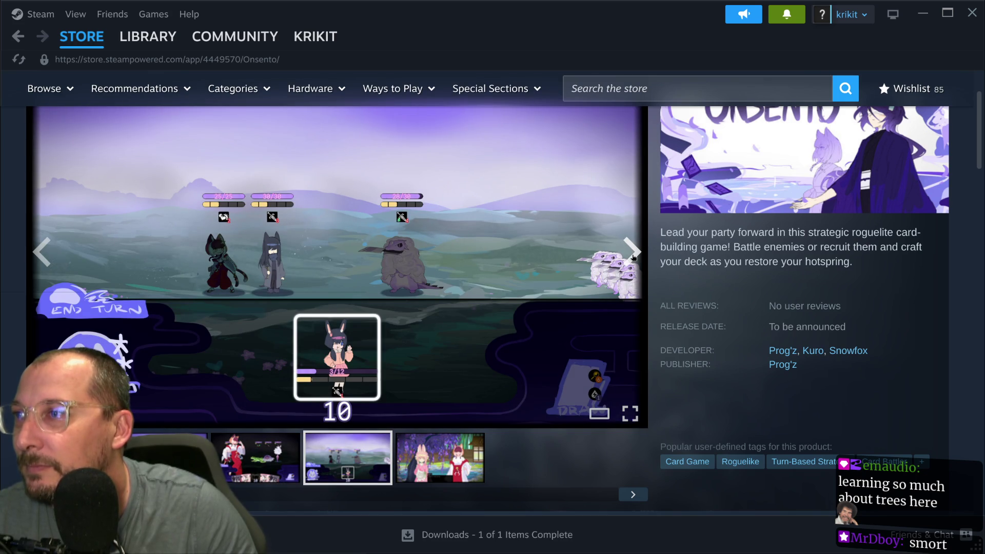
left_click(633, 255)
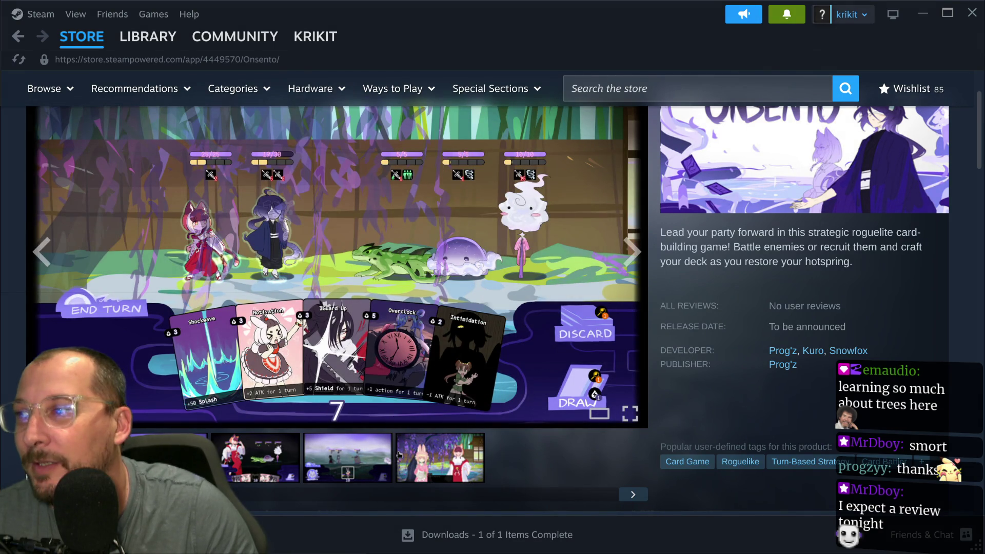
left_click(440, 461)
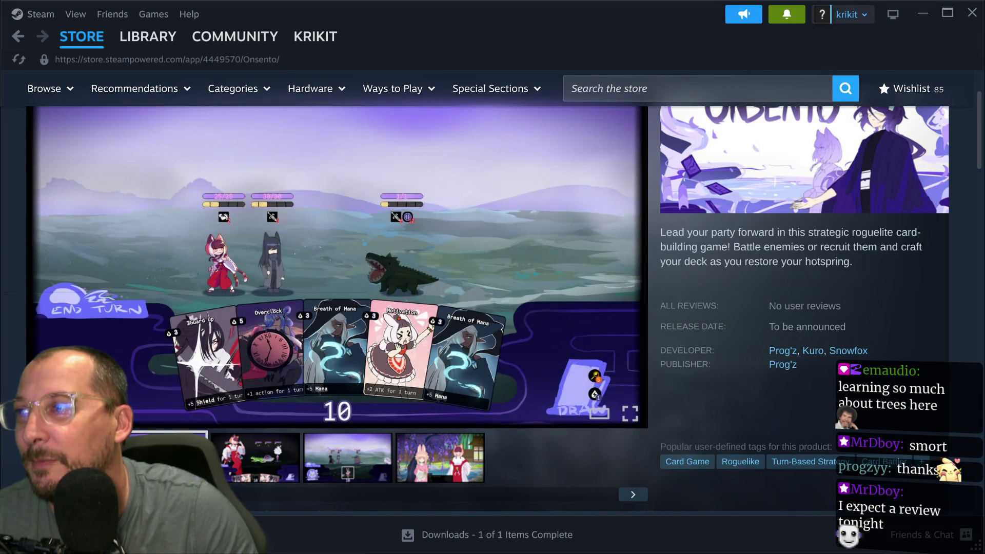
scroll(457, 364, "down", 2)
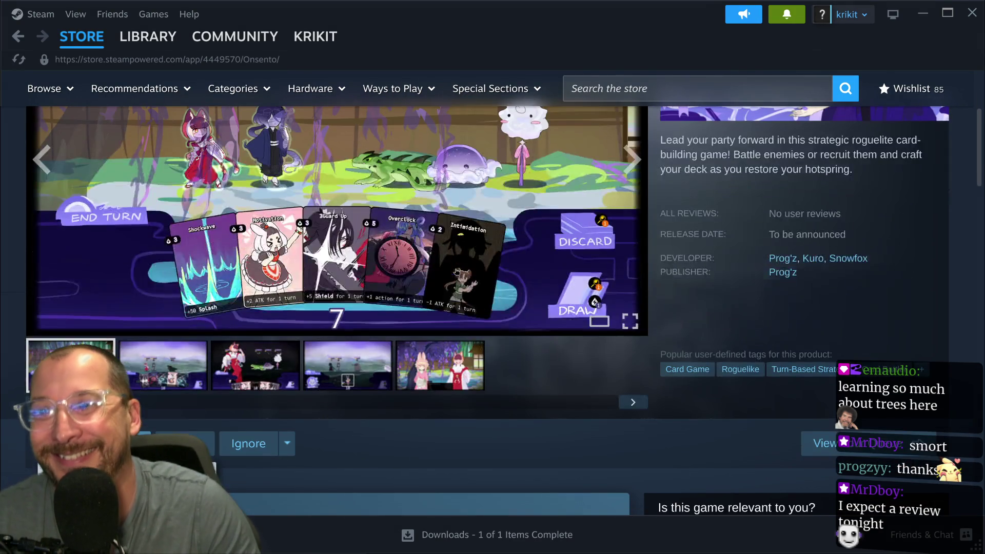
View more Onsento screenshots, including the fifth and the misty battle shot.
scroll(457, 271, "up", 3)
scroll(452, 255, "down", 2)
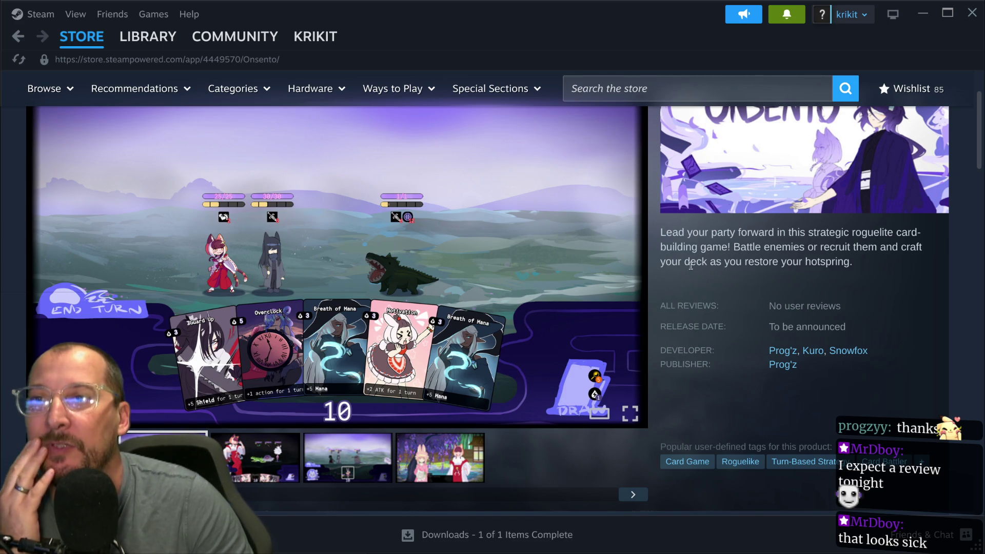
scroll(405, 327, "down", 4)
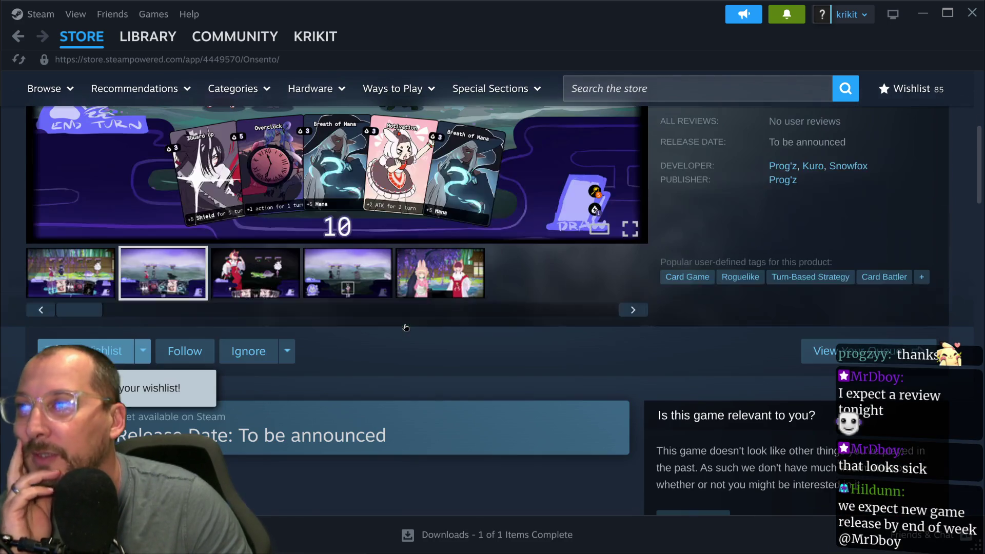
left_click(264, 296)
left_click(92, 287)
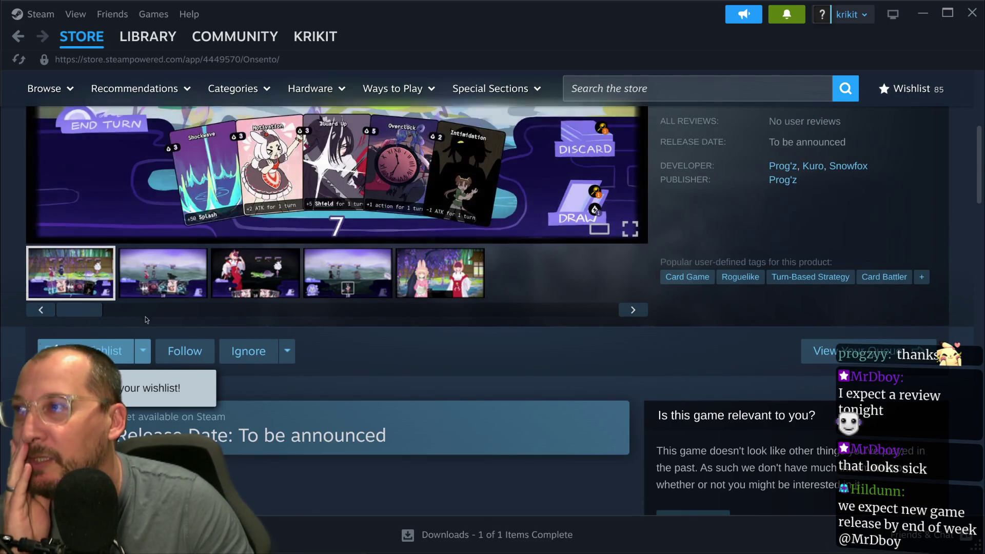
scroll(142, 318, "up", 4)
left_click(457, 461)
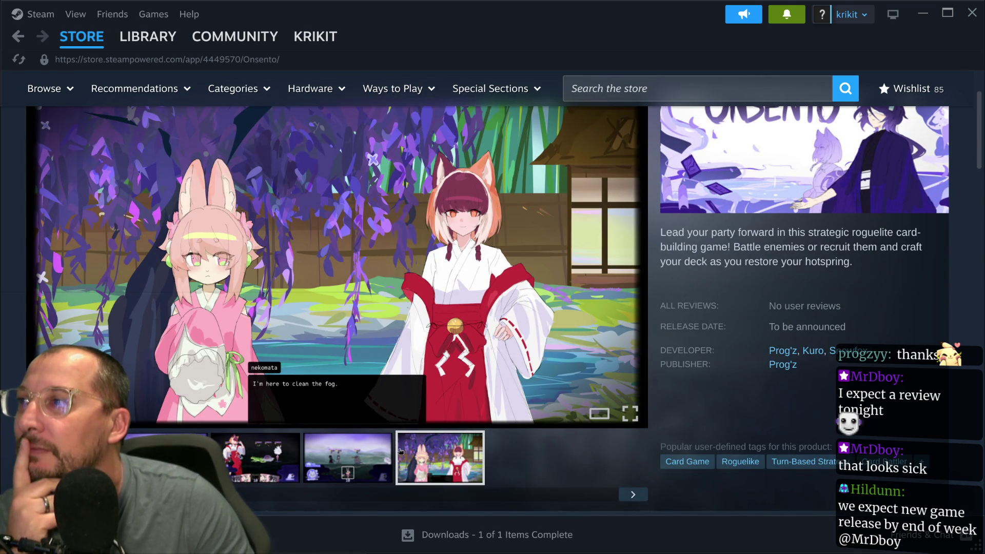
left_click(388, 456)
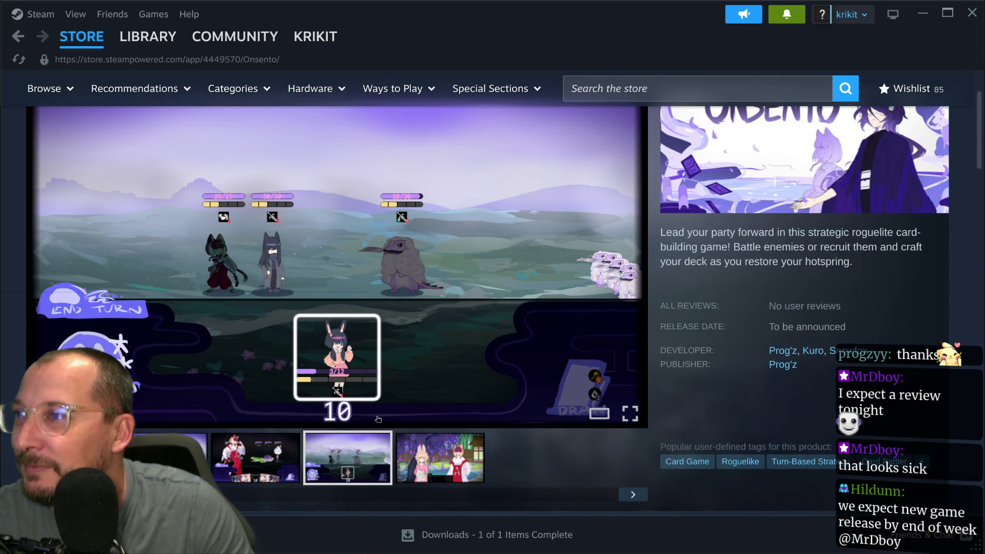
Read through the About This Game description, then return to the Godot editor.
scroll(377, 419, "down", 5)
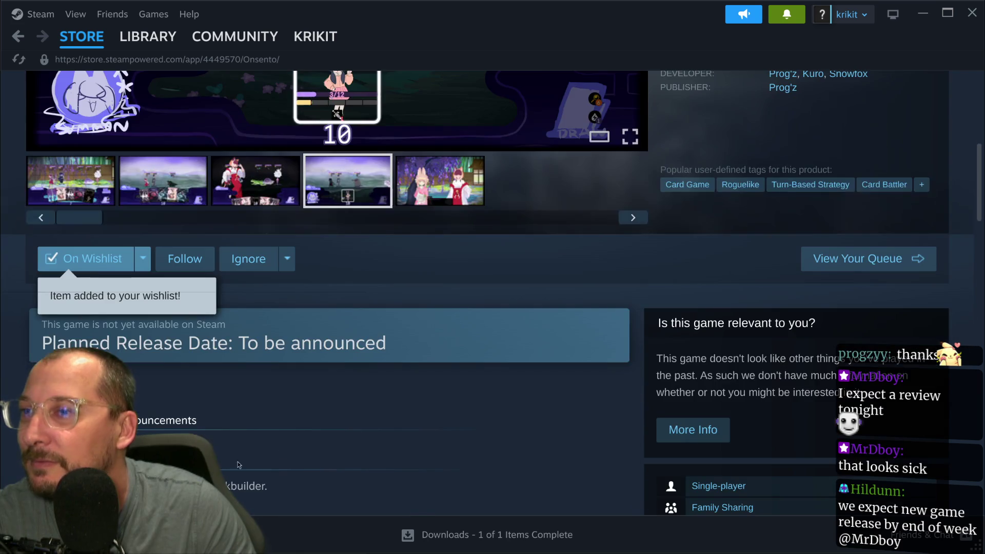
scroll(376, 419, "down", 7)
scroll(416, 334, "down", 7)
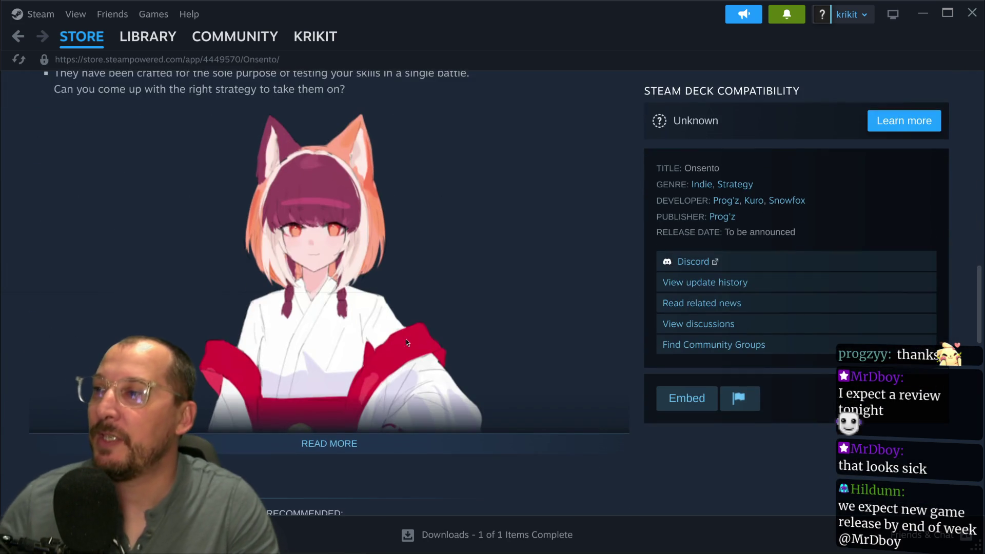
scroll(424, 282, "down", 10)
key("super+4")
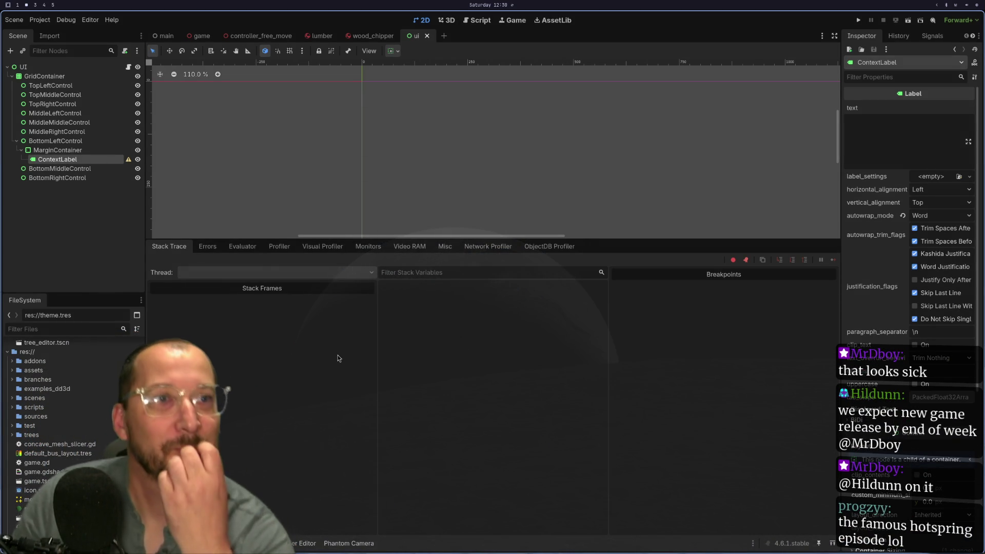
Switch to Neovim showing wood_chipper.gd's _suck_me function.
key("super+1")
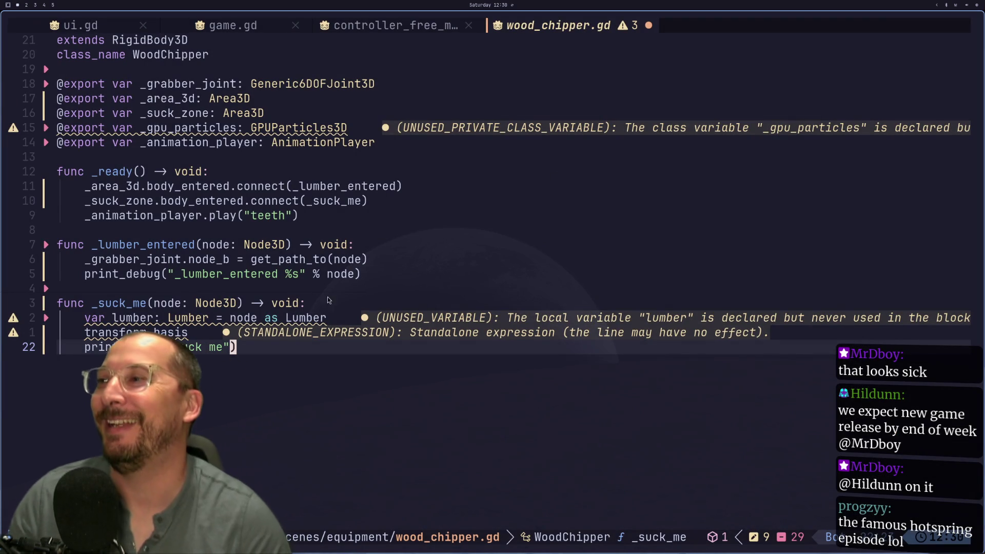
Delete the print_debug("Suck me") line after transform.basis and save wood_chipper.gd.
left_click(135, 328)
key("j")
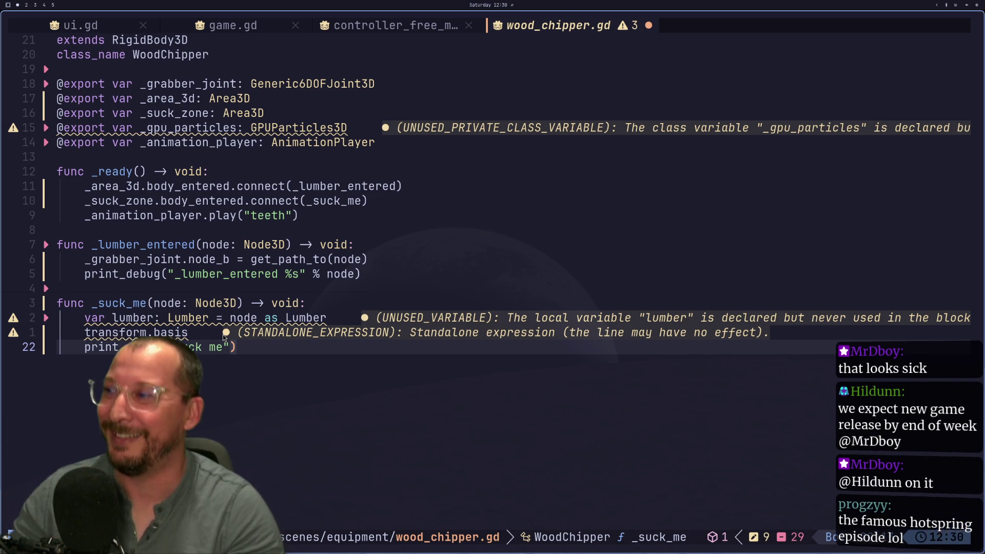
key("g")
key("j")
key("d")
key("d")
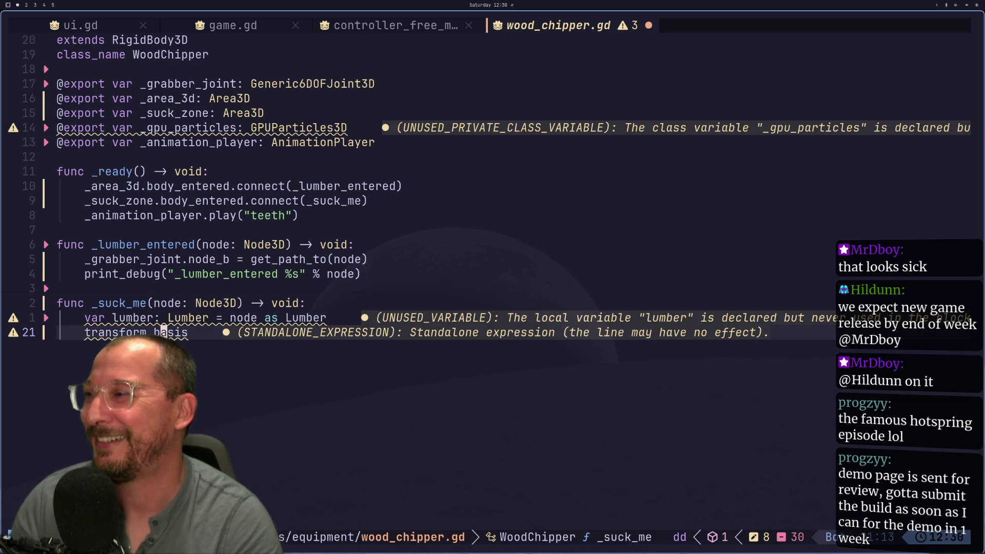
type(":w")
key("Return")
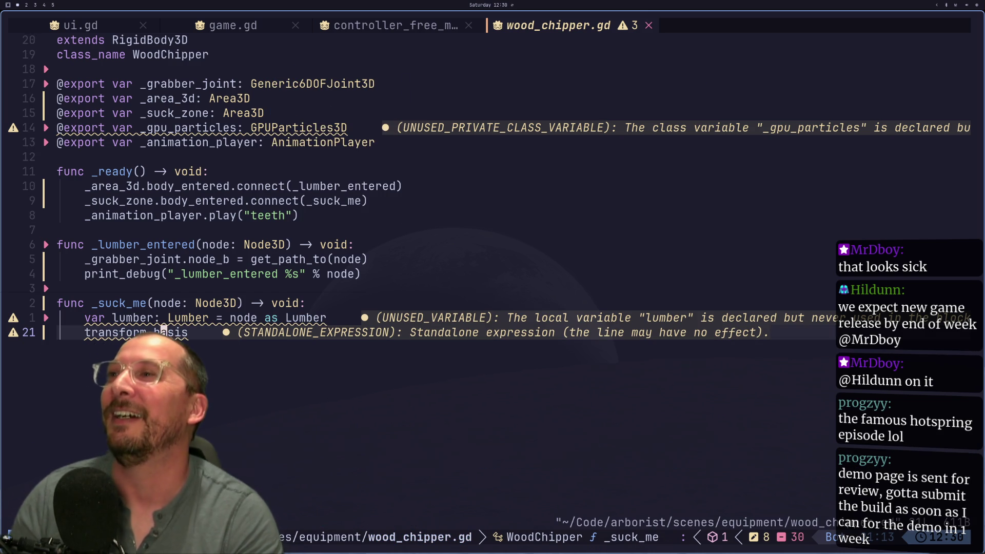
Cycle Neovim buffers to ui.gd, then return to the Godot editor.
key("shift+h")
key("shift+h")
key("shift+h")
key("shift+l")
key("super+2")
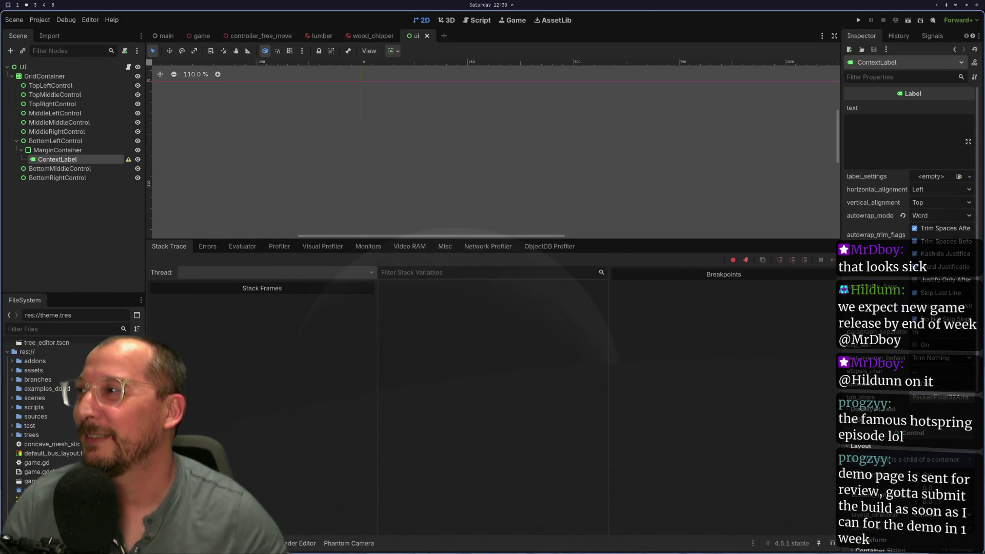
key("super+4")
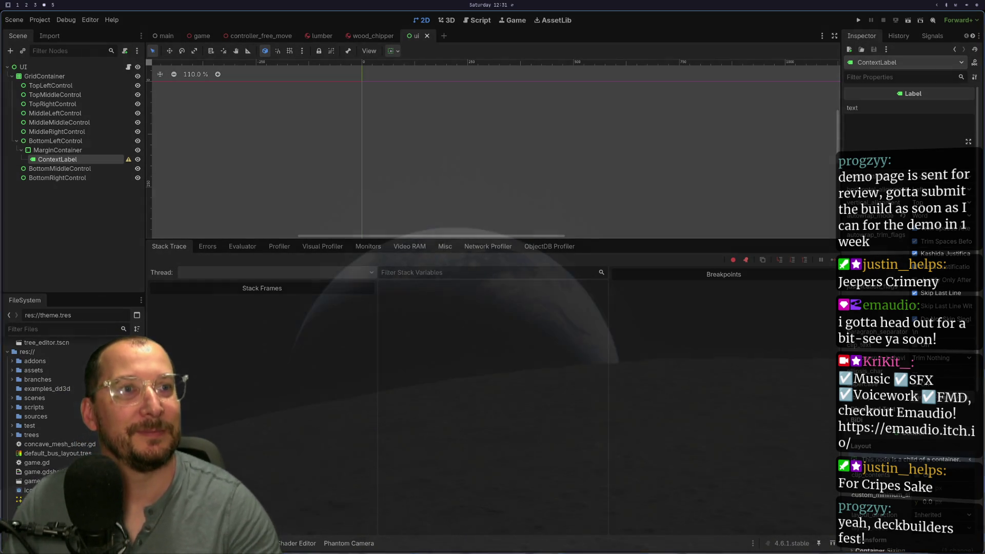
key("super+1")
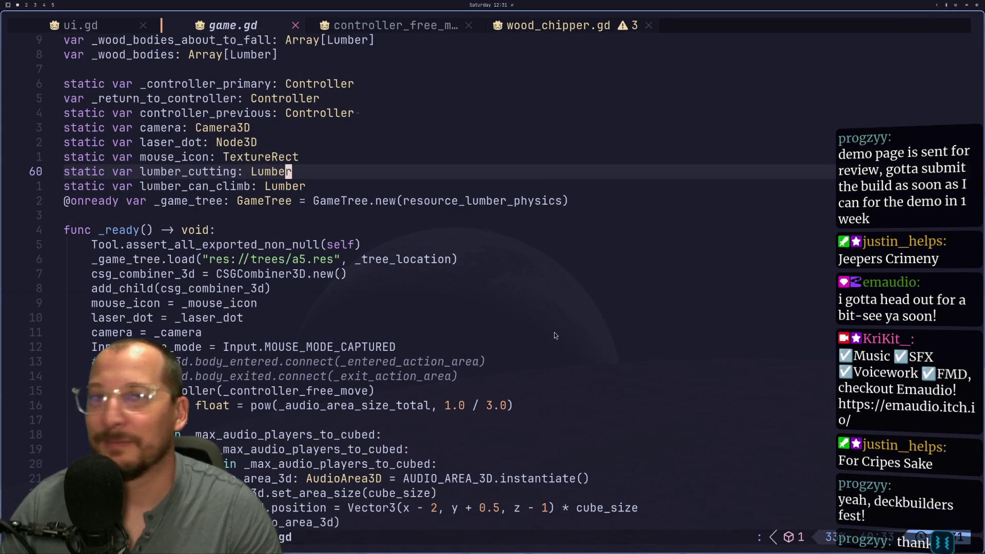
Run the game, continue past the debugger break in _ready, then reopen wood_chipper.gd in Neovim.
key("super+2")
key("F5")
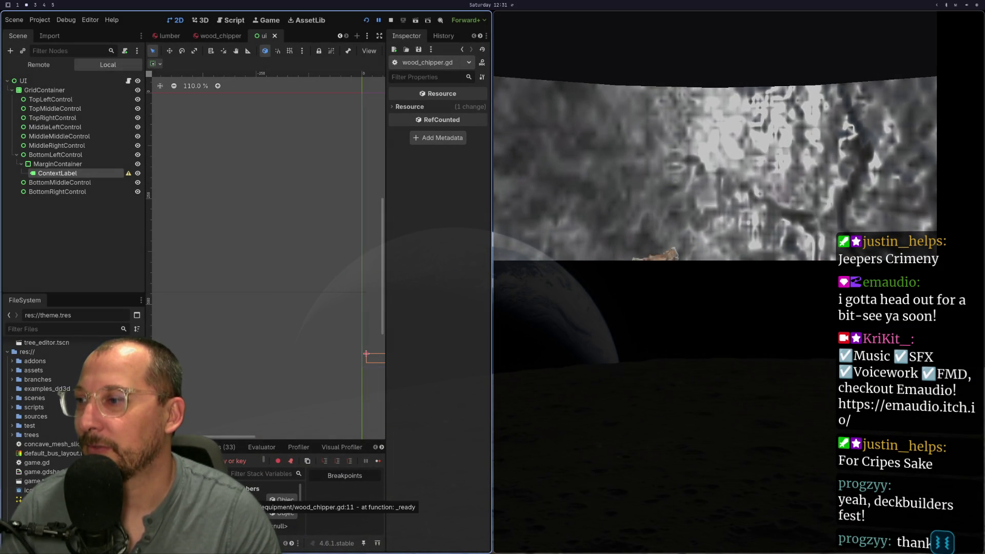
left_click(378, 461)
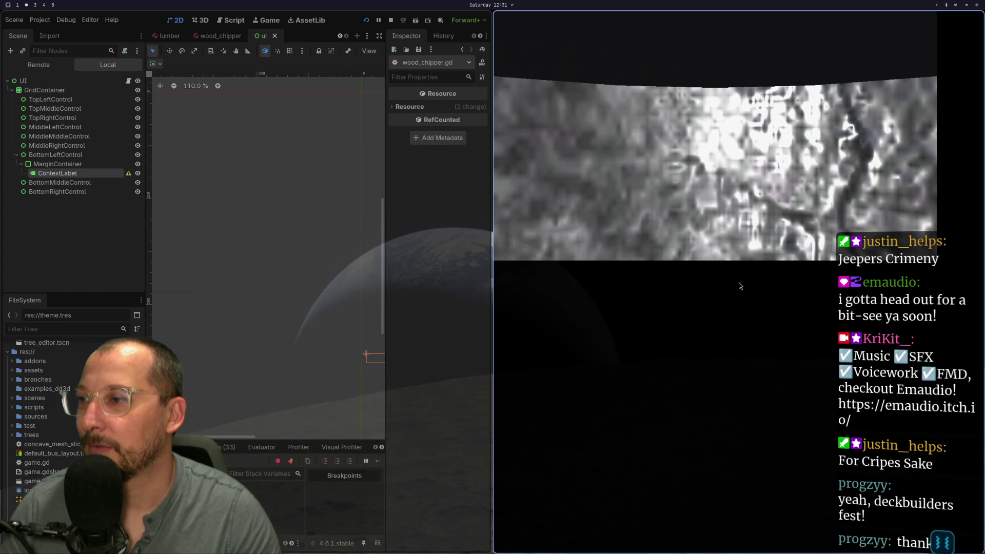
key("super+1")
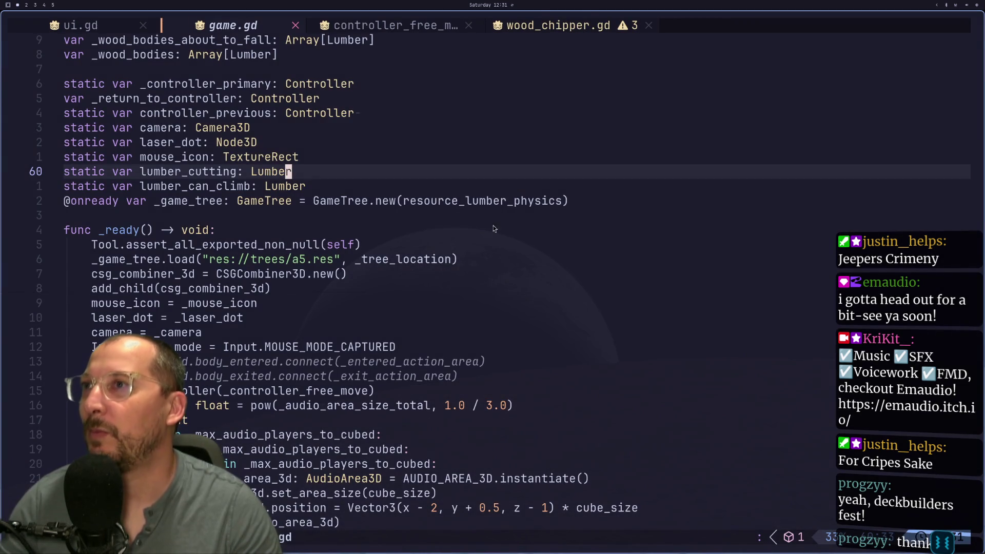
left_click(561, 27)
Undo wood_chipper.gd back to the feed-area and chip-tween version, save it, and stop the game.
left_click(337, 201)
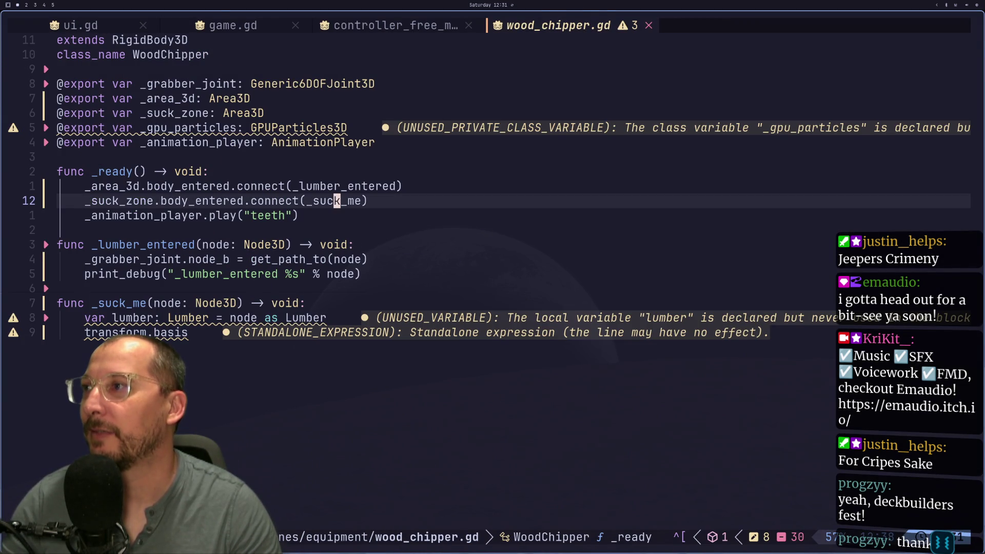
key("6j")
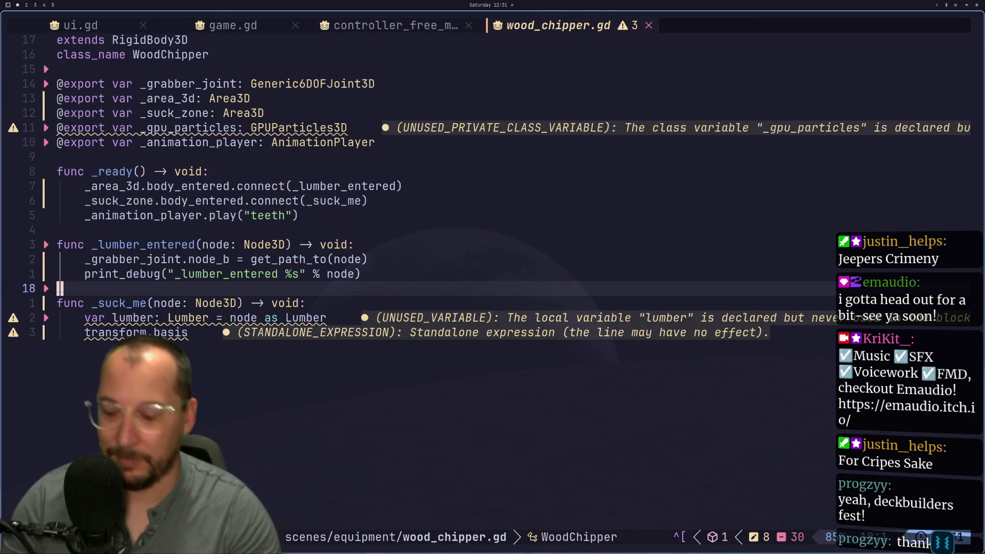
key("u")
key("u")
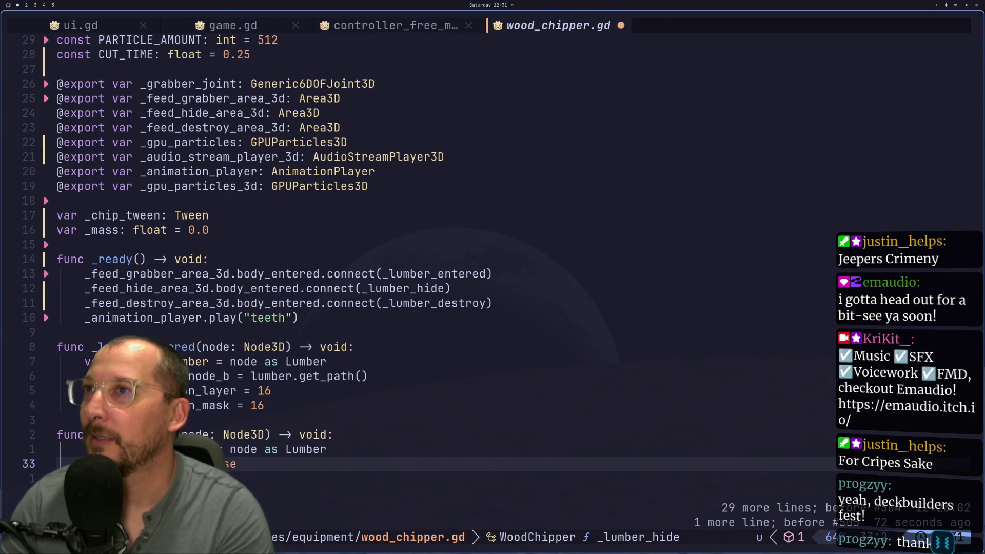
key("j")
key("j")
key("j")
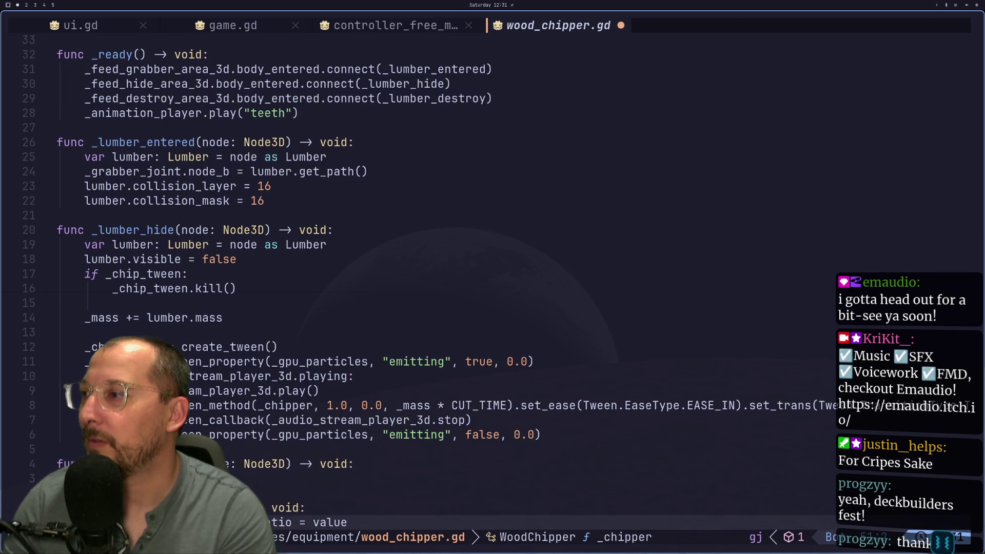
key("k")
key("k")
key("k")
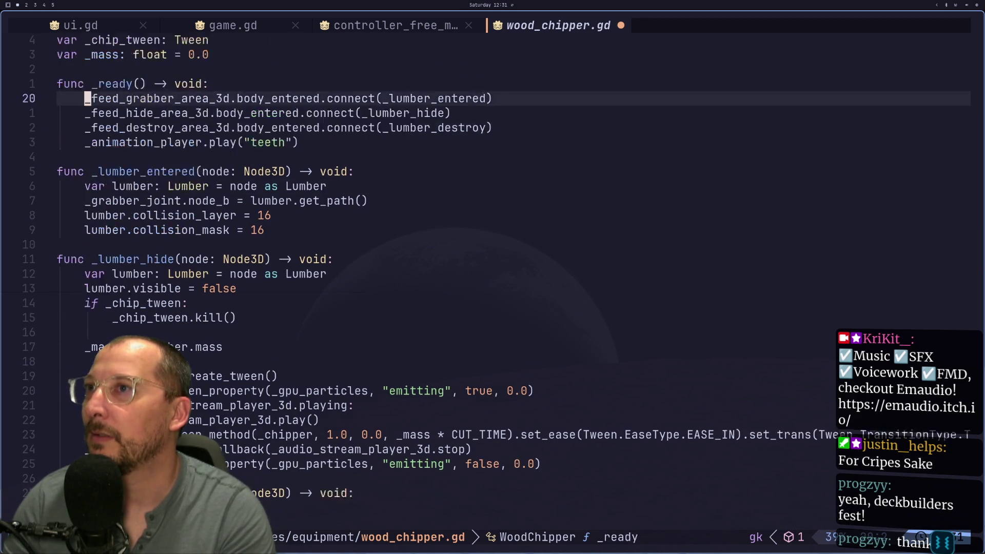
type(":w")
key("Return")
key("super+1")
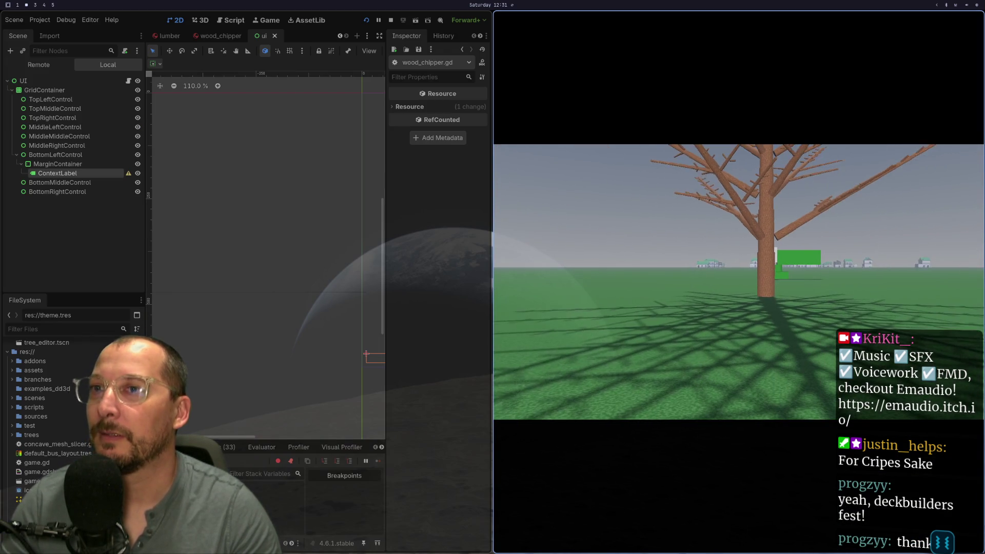
key("F8")
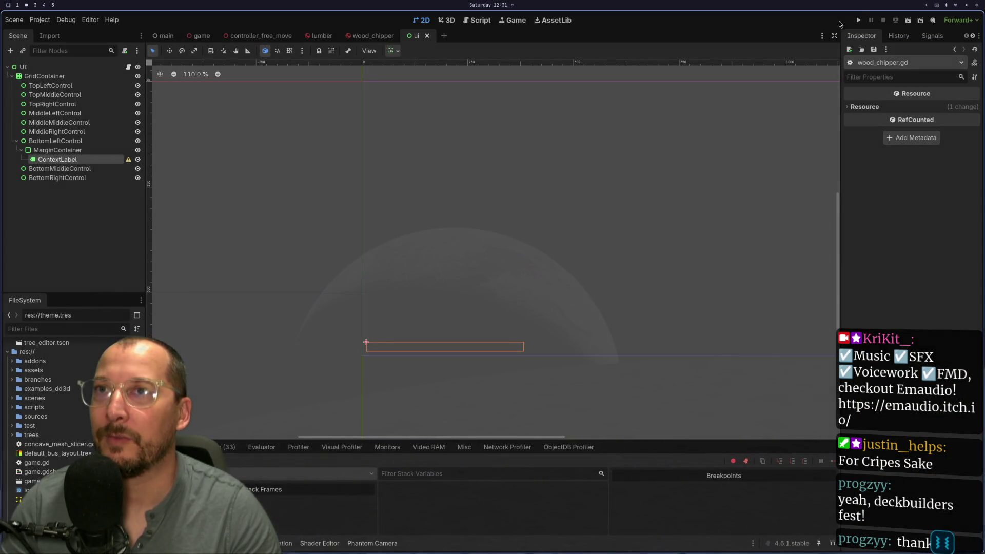
Relaunch the project so the wood chipper appears and chips a log.
left_click(860, 20)
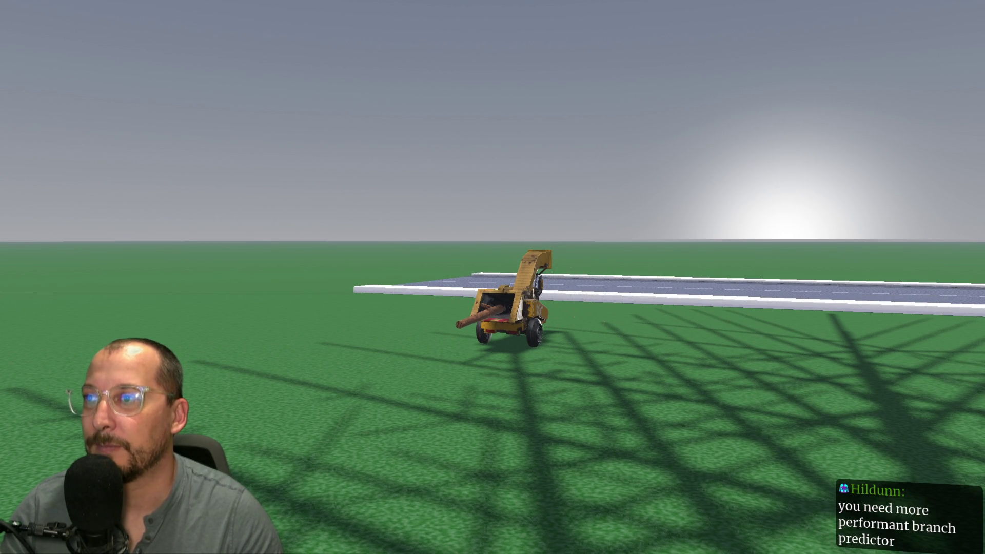
Carry the log up to the wood chipper and drop it into the hopper.
key("w")
key("w")
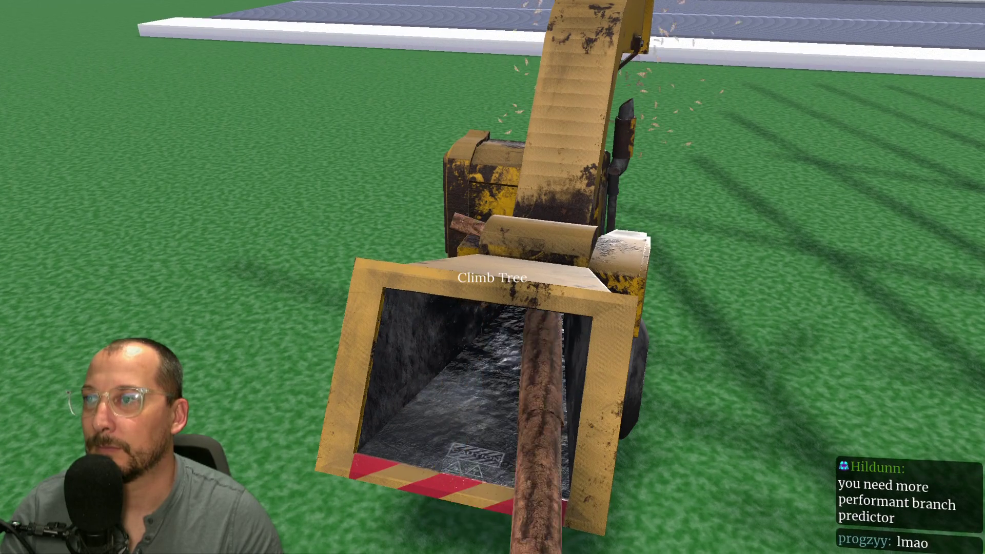
key("s")
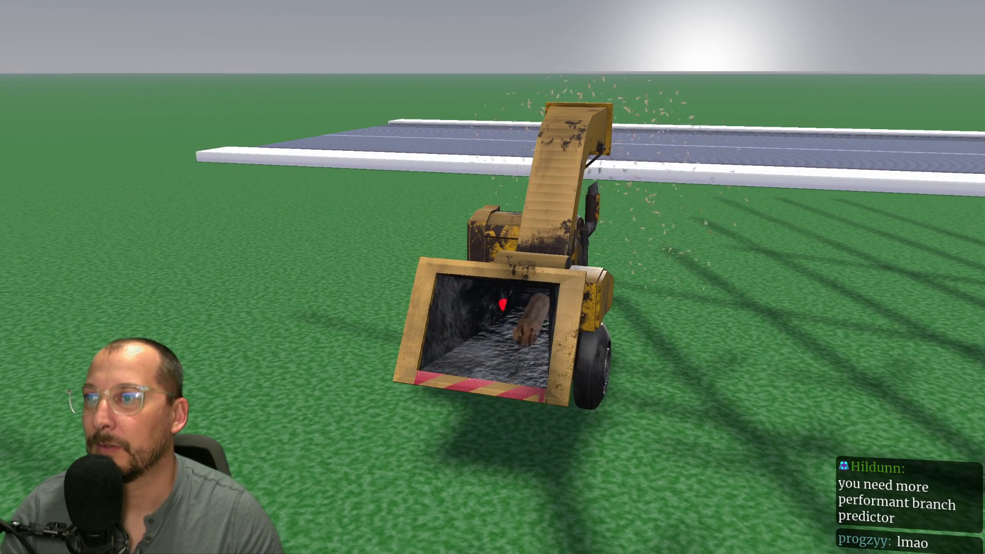
key("w")
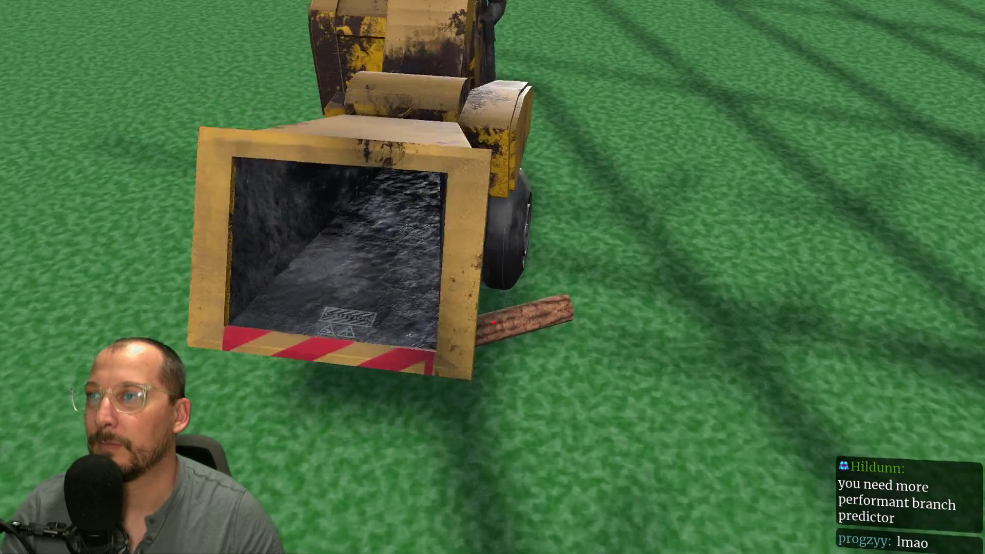
key("s")
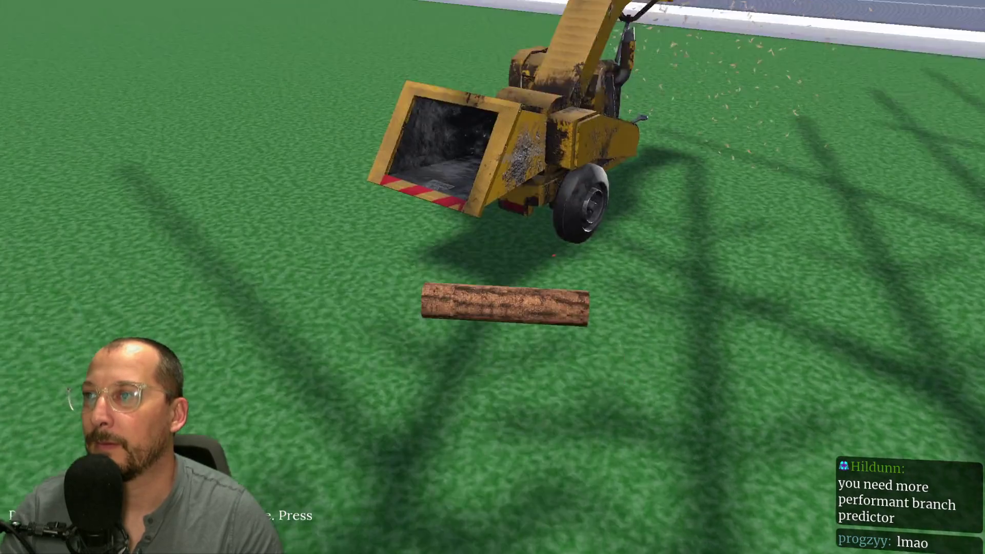
key("s")
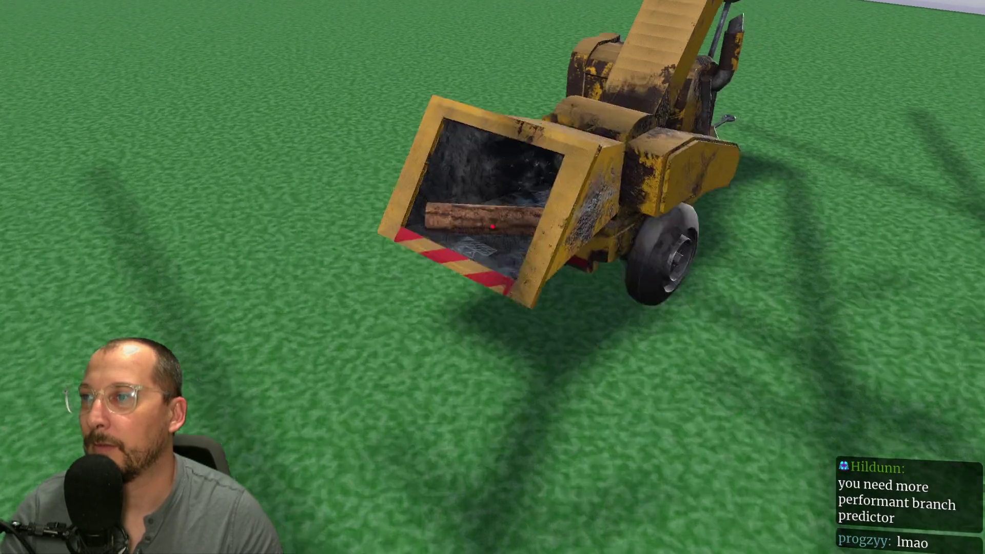
key("d")
key("d")
key("d")
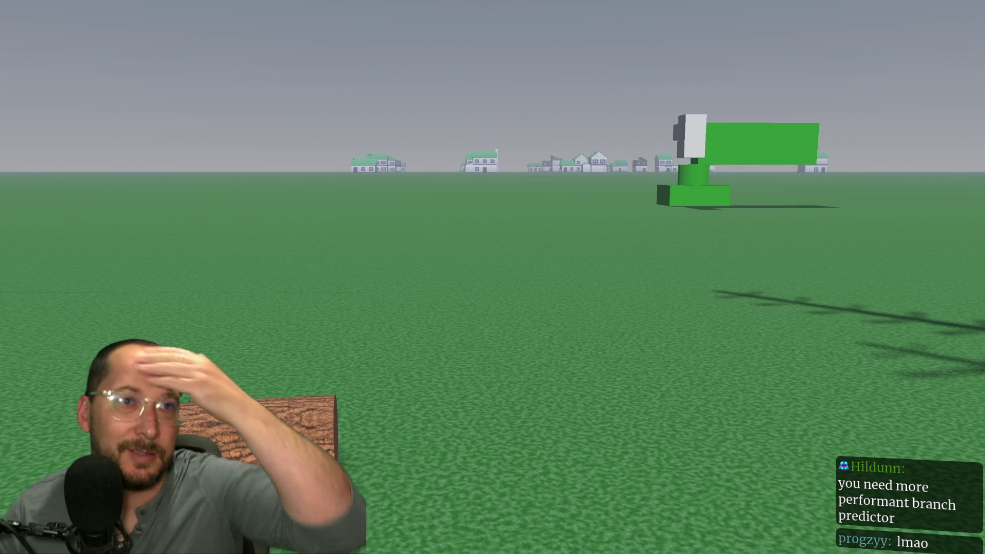
Walk over to the fallen tree and line up on one of its branches.
key("w")
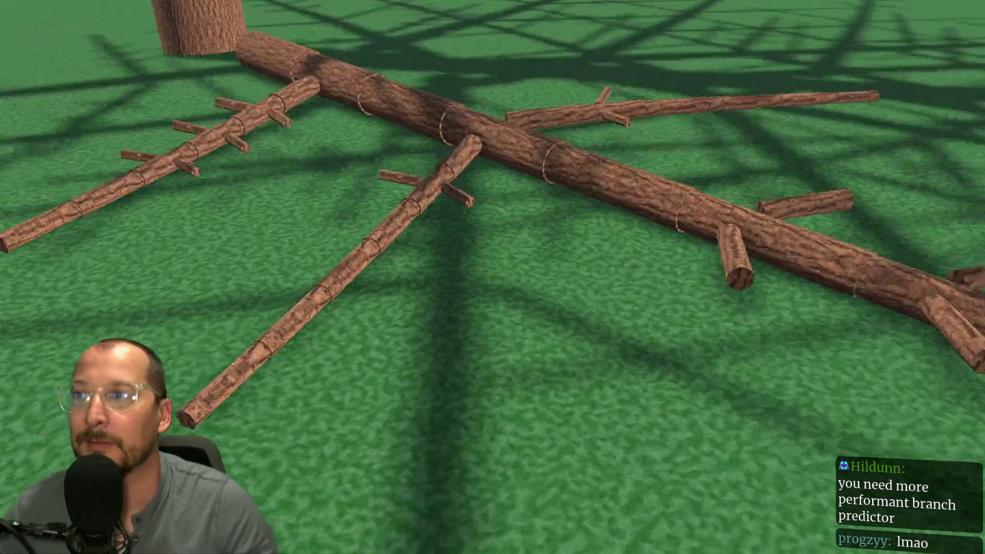
key("a")
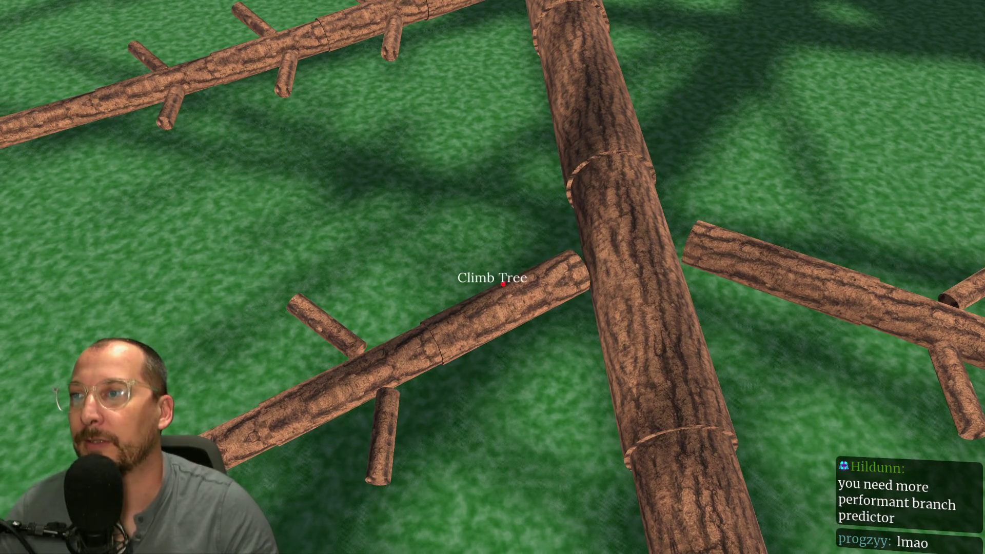
key("e")
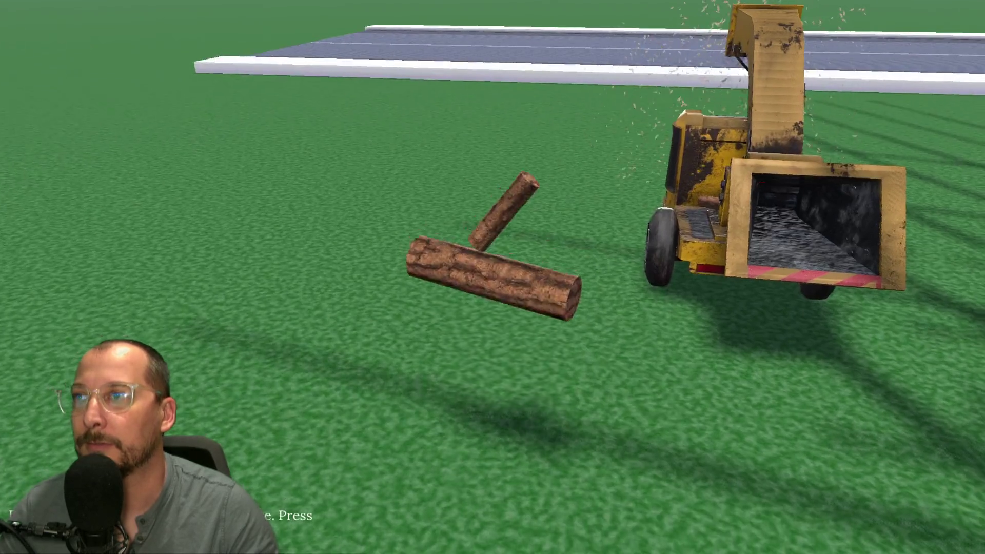
Drop the carried logs into the chipper, feed in the grass log, then quit to the editor.
key("w")
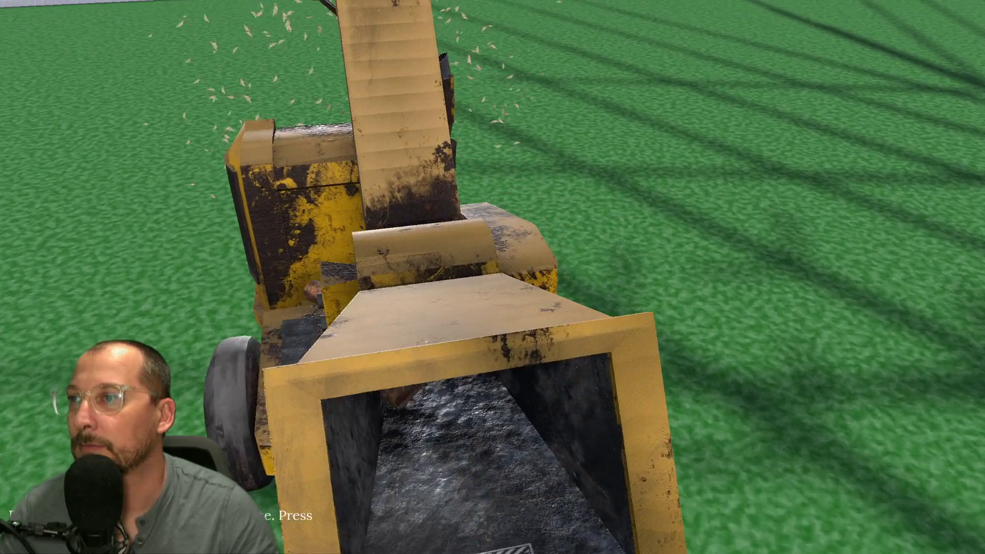
key("s")
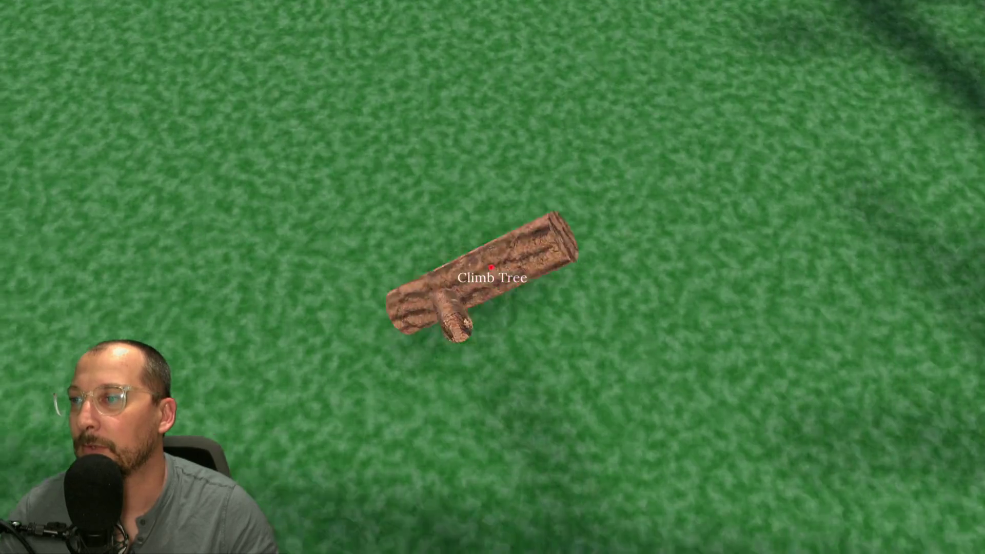
left_click(491, 278)
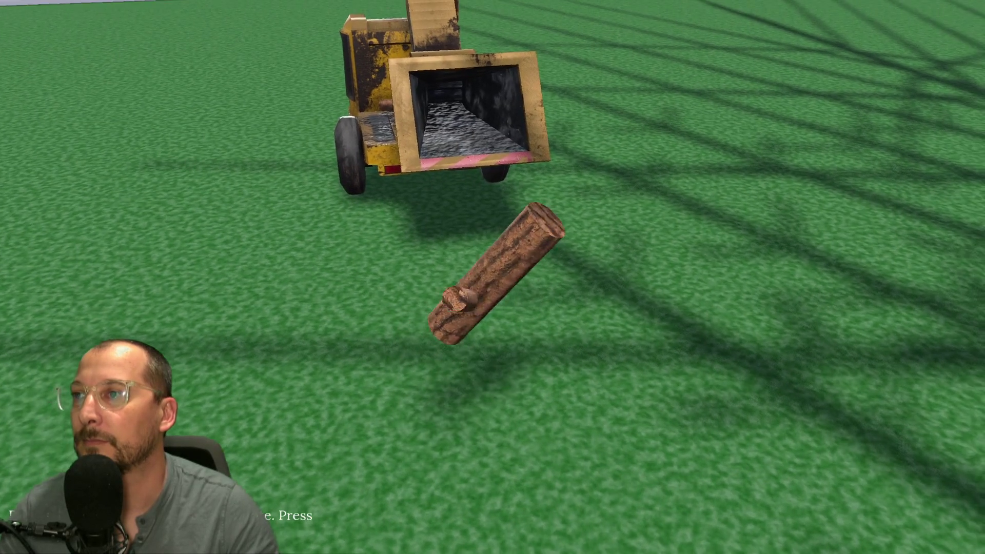
key("w")
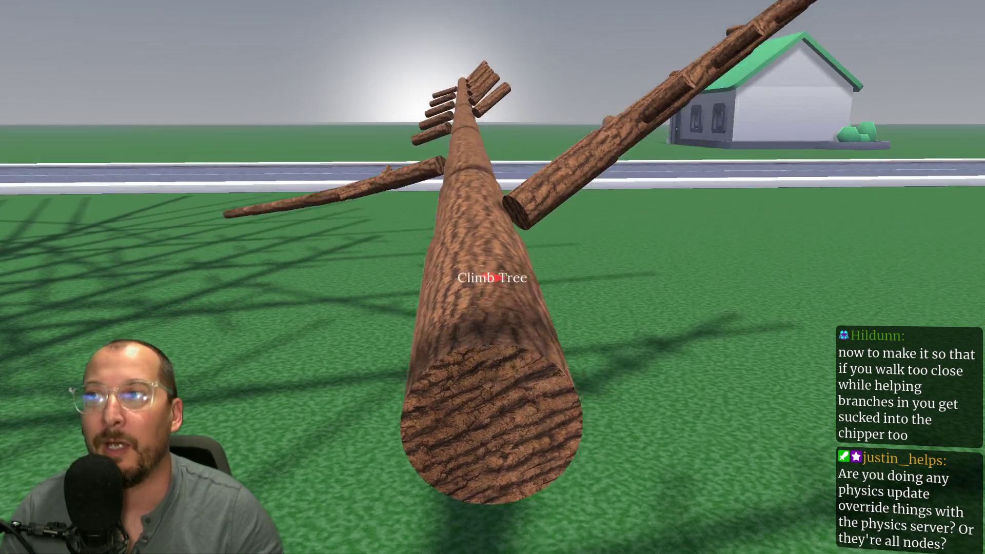
key("F8")
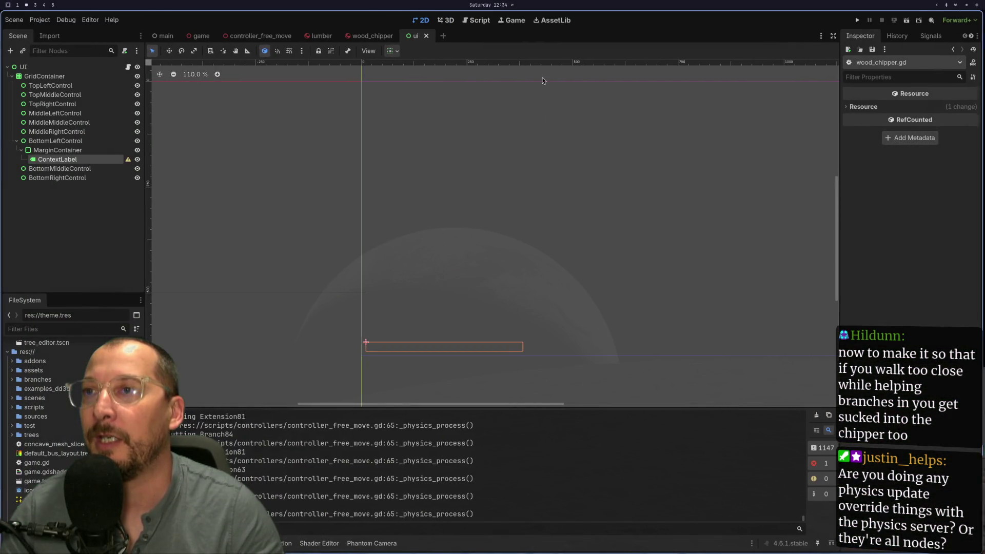
Turn on Visible Collision Shapes in the Debug menu and run the project.
left_click(57, 21)
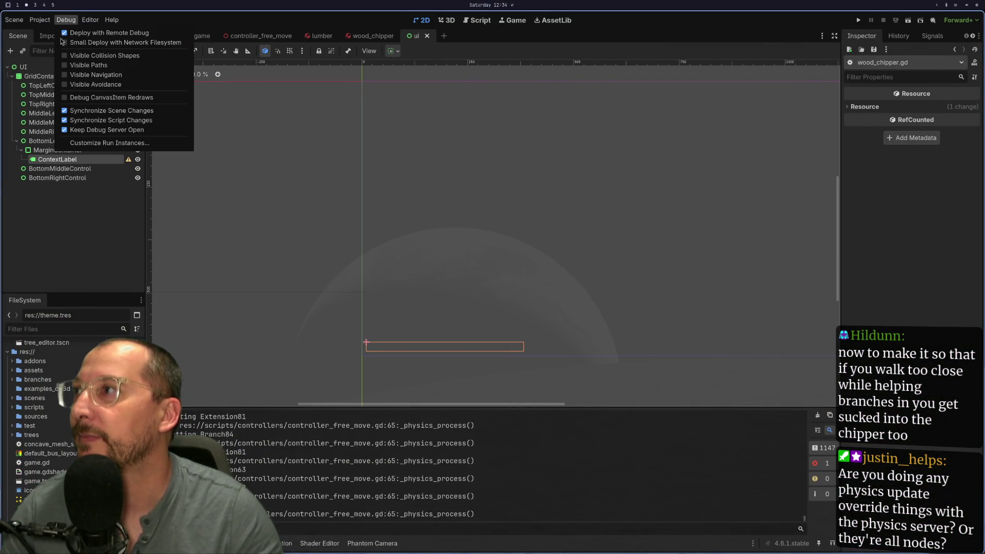
left_click(860, 20)
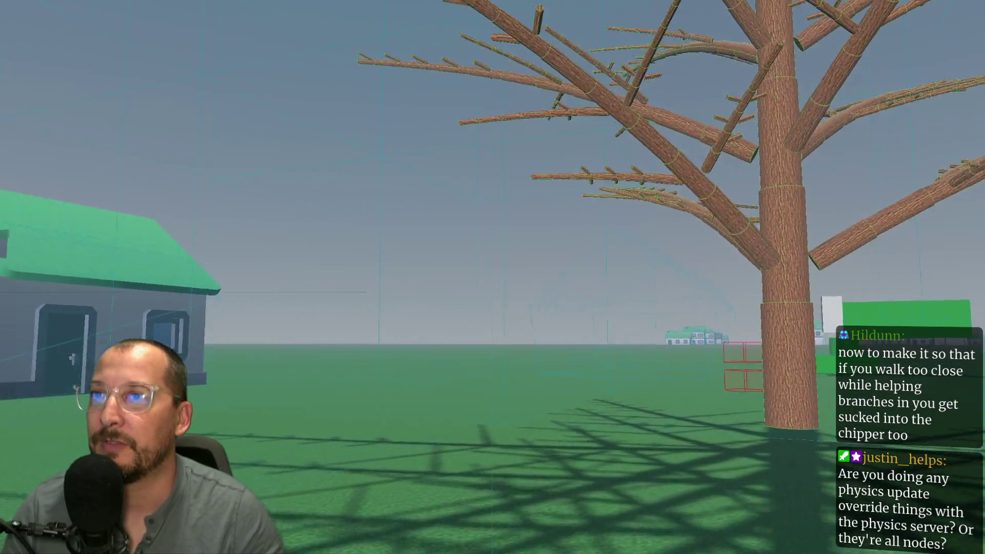
Fly the camera up among the branches to where the limbs meet the trunk.
key("w")
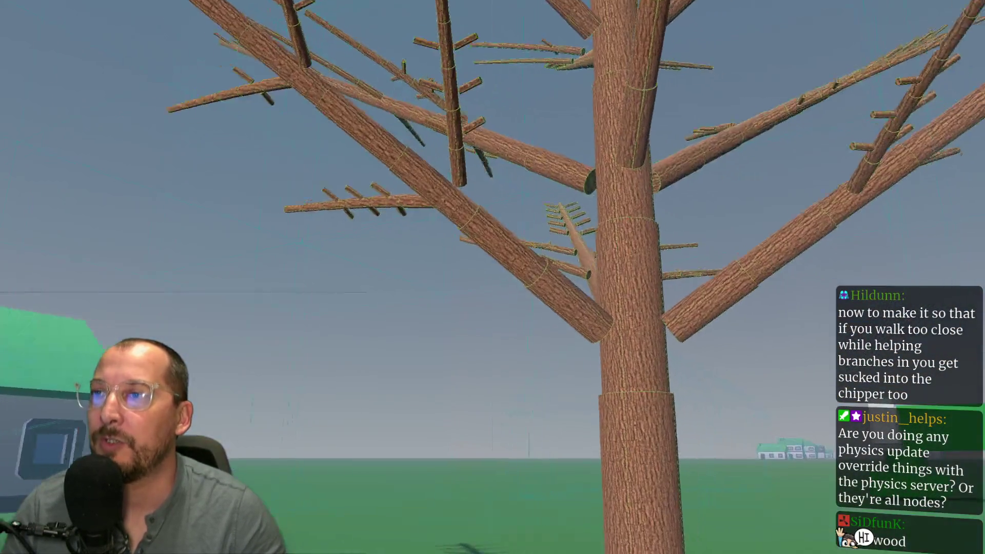
key("w")
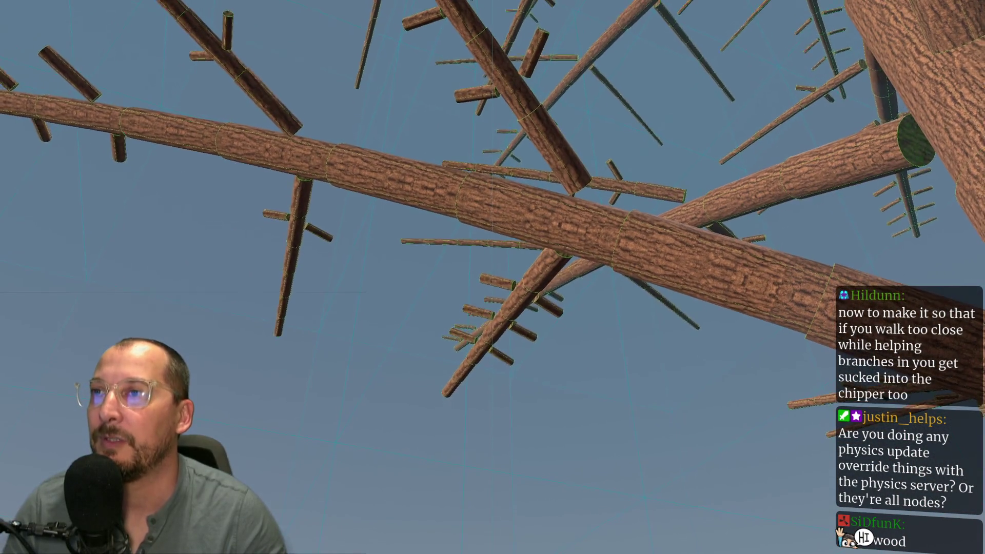
key("w")
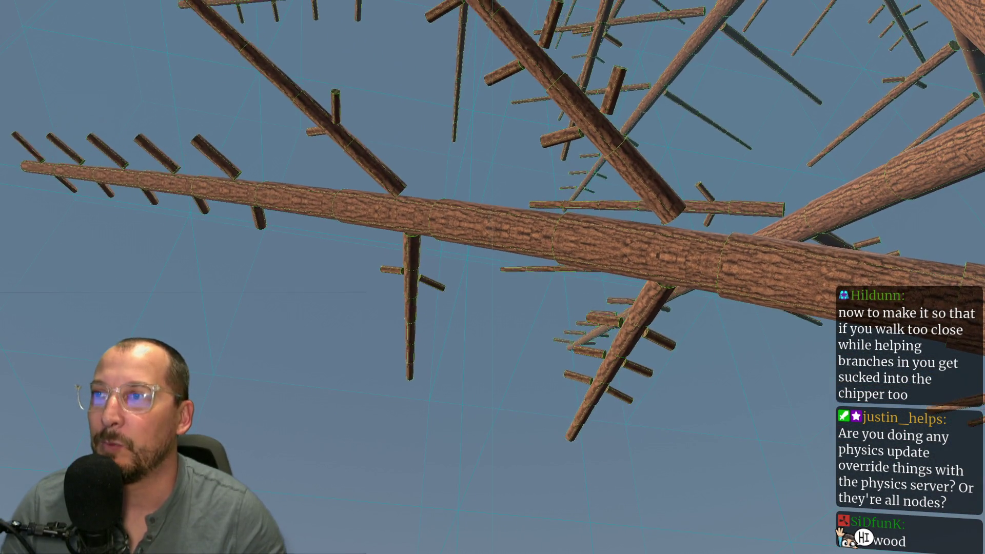
key("w")
key("w")
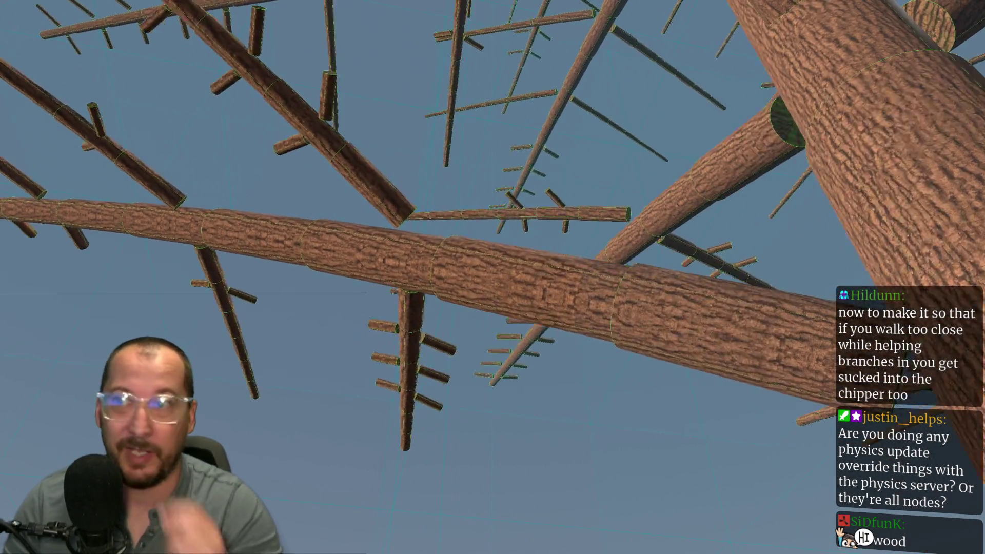
key("w")
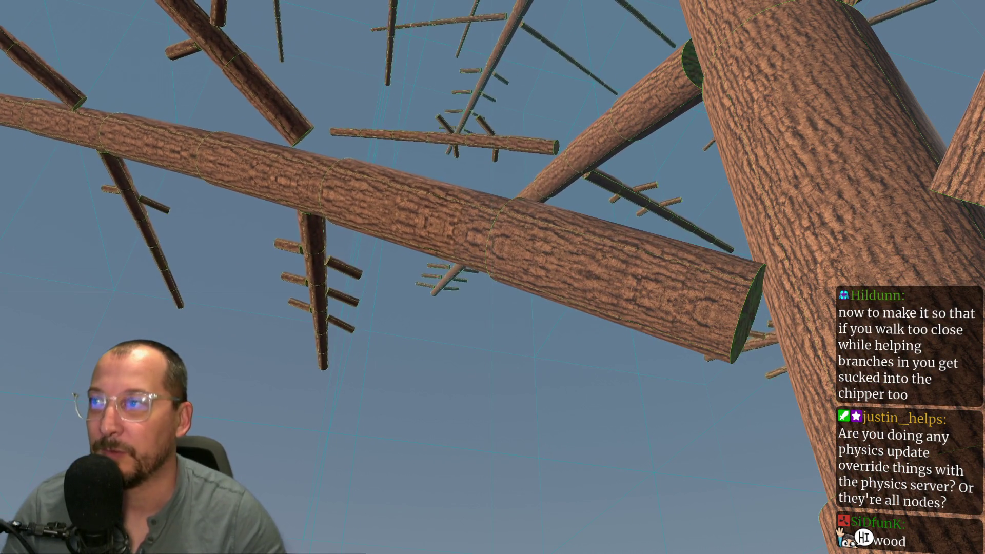
key("w")
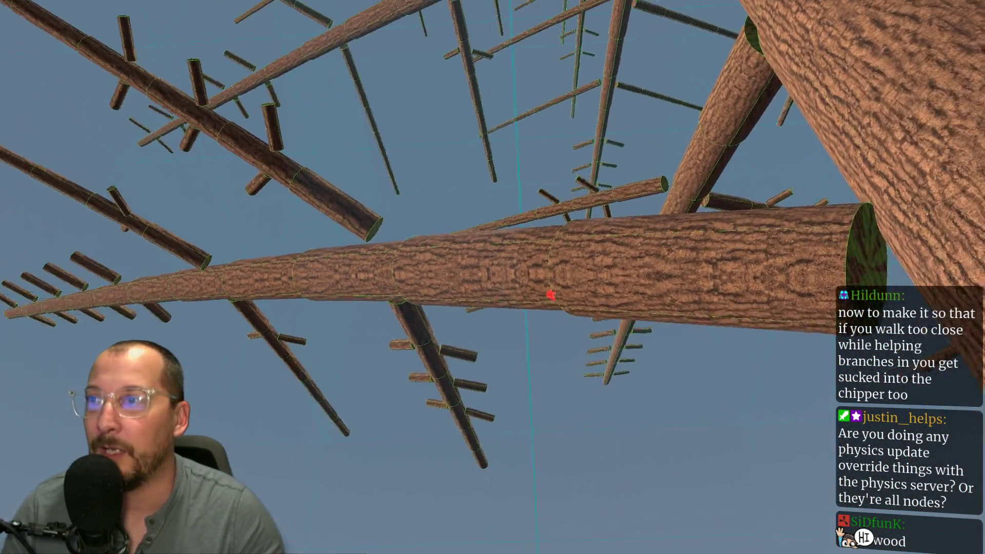
key("w")
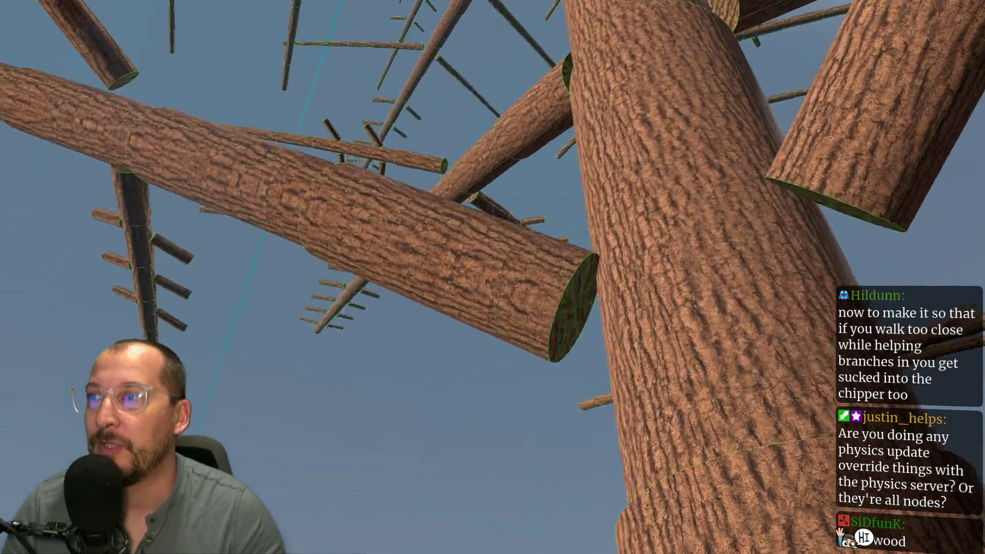
key("w")
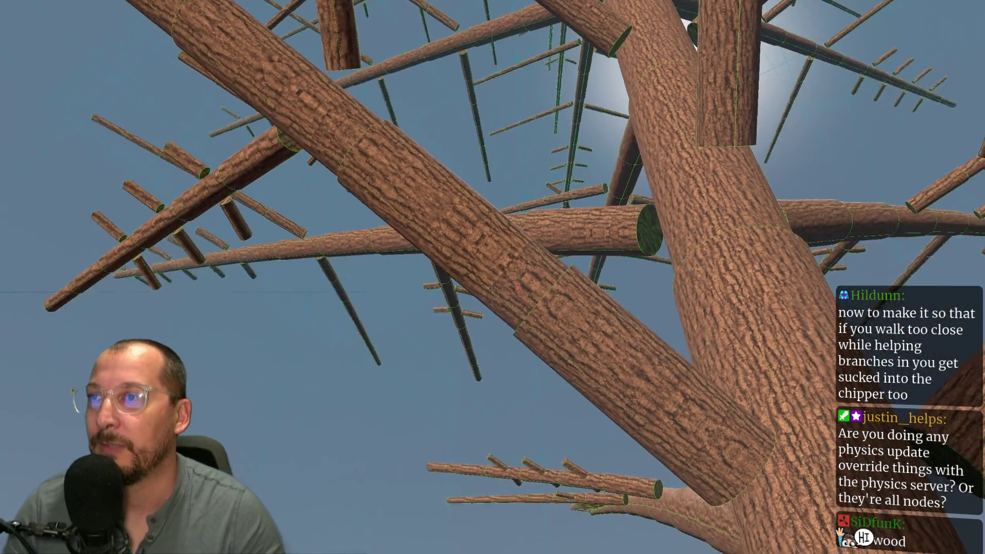
Back off for a wider view, then circle around the trunk inspecting the limb joints.
key("s")
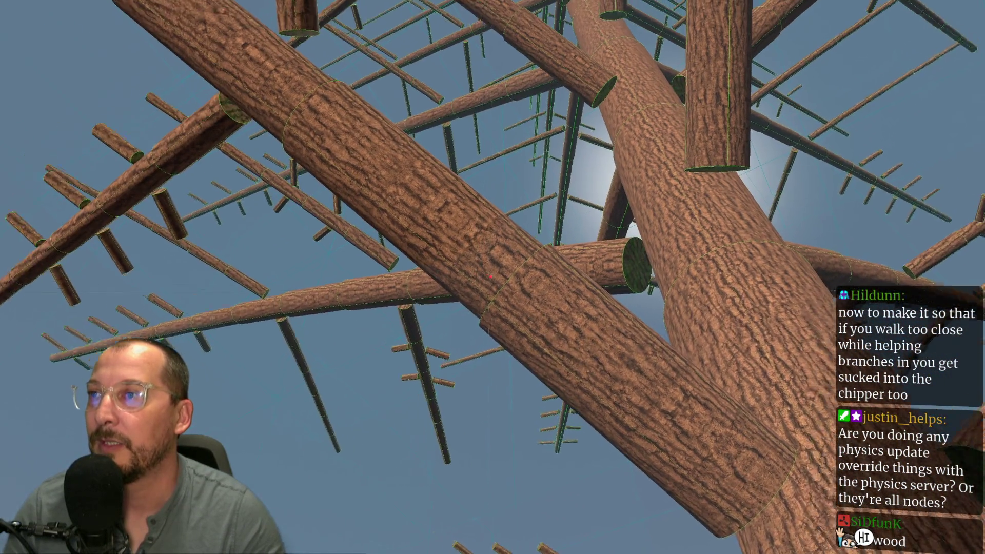
key("s")
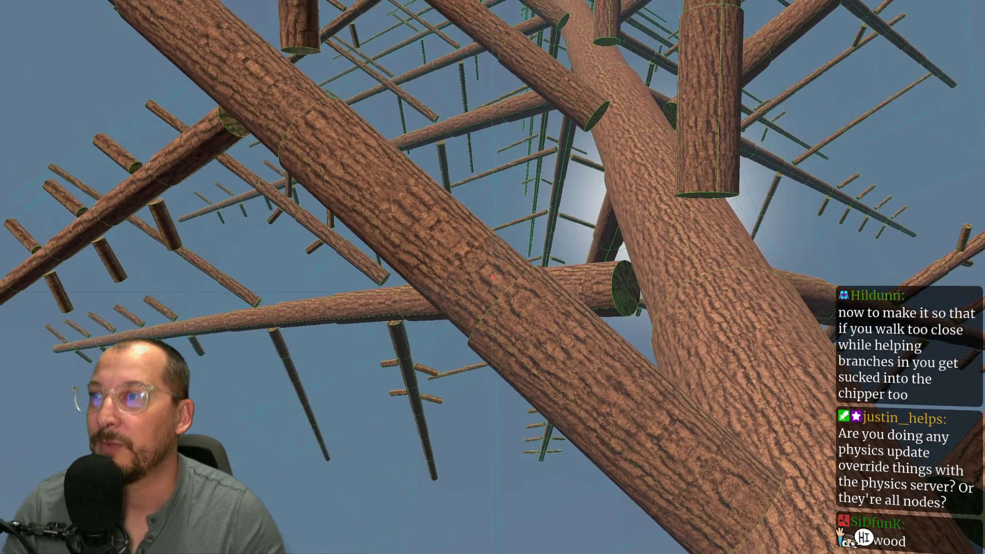
key("w")
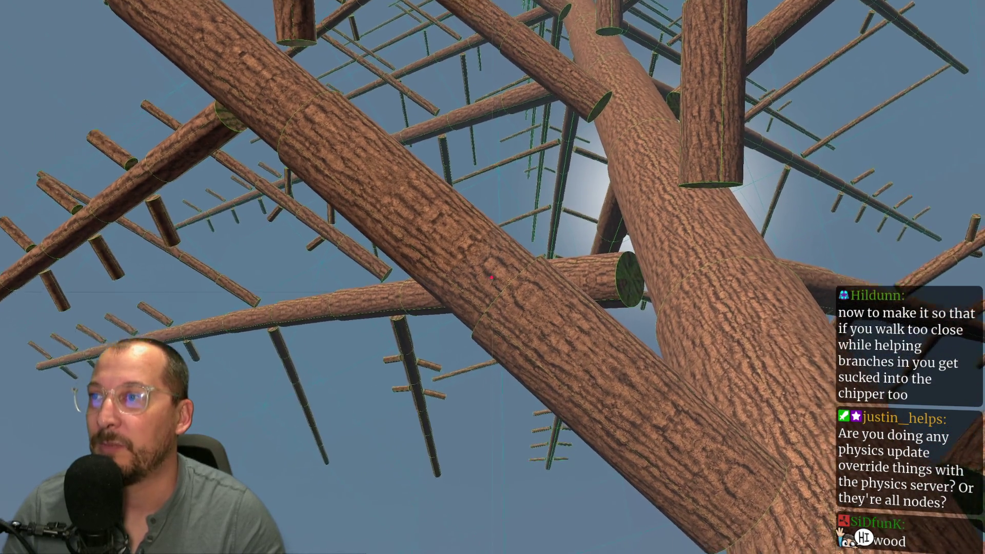
key("w")
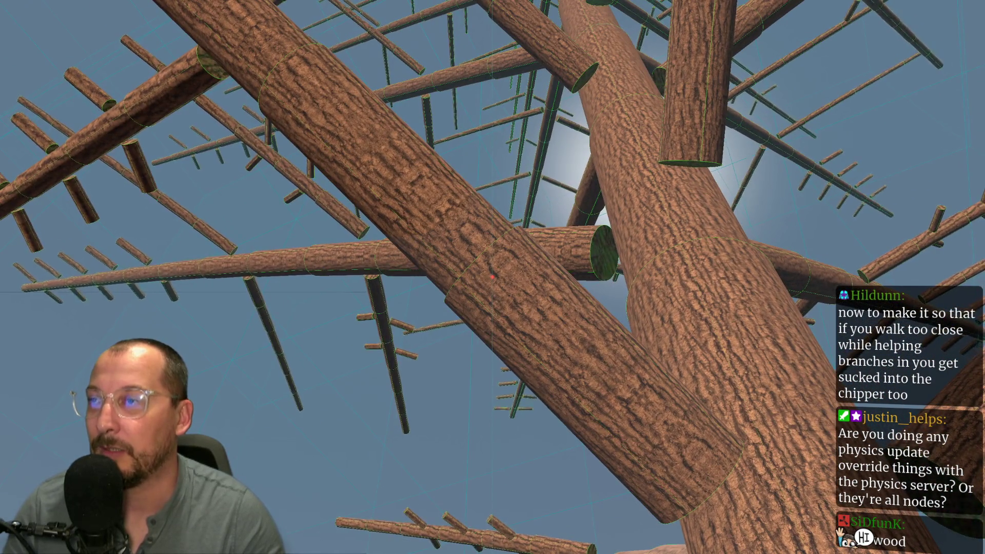
key("w")
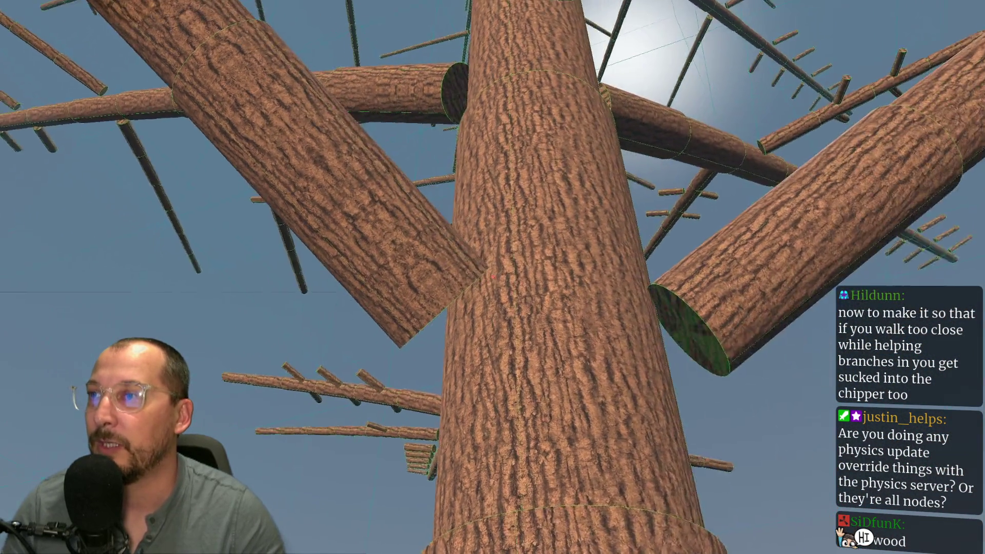
key("a")
key("s")
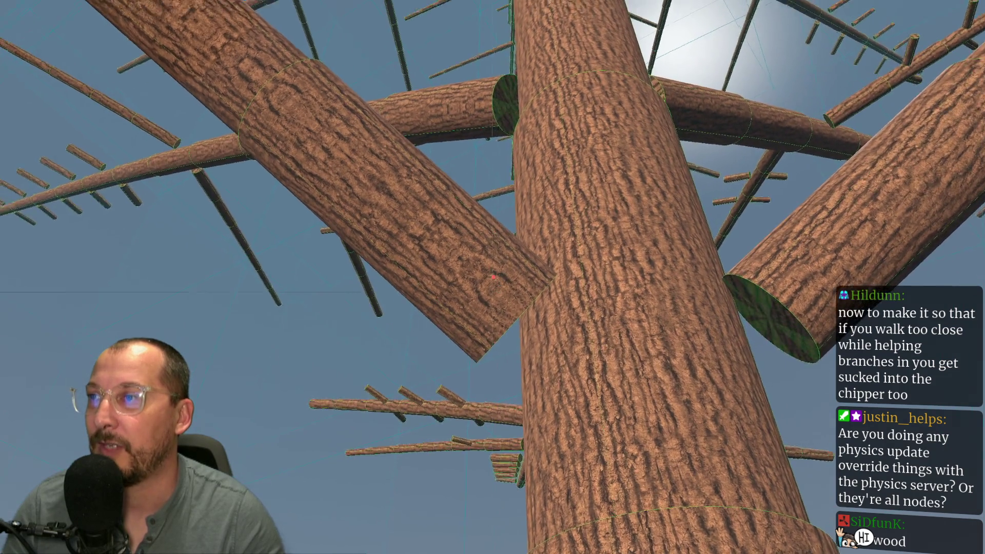
key("d")
key("a")
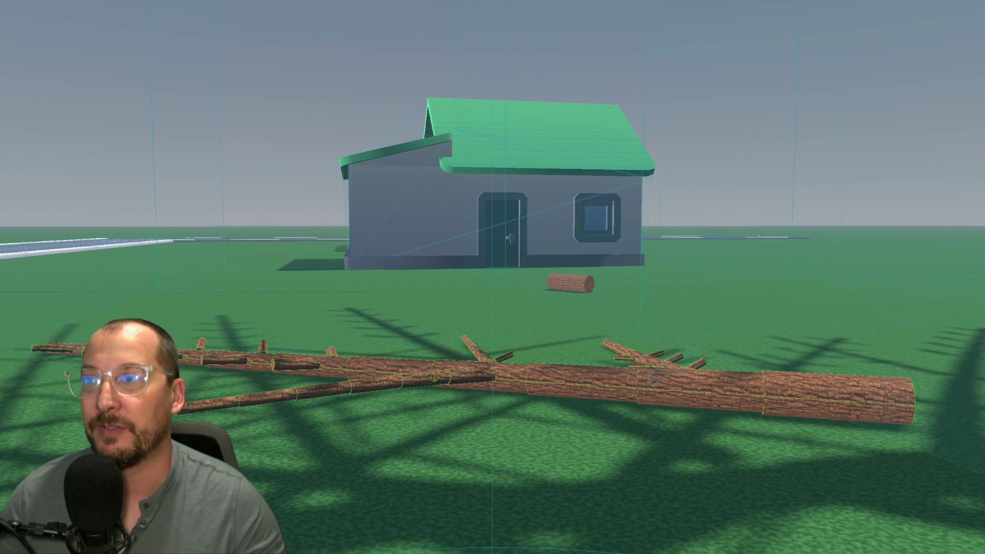
Leave the game with the felled tree lying on the grass, returning to the editor.
key("Escape")
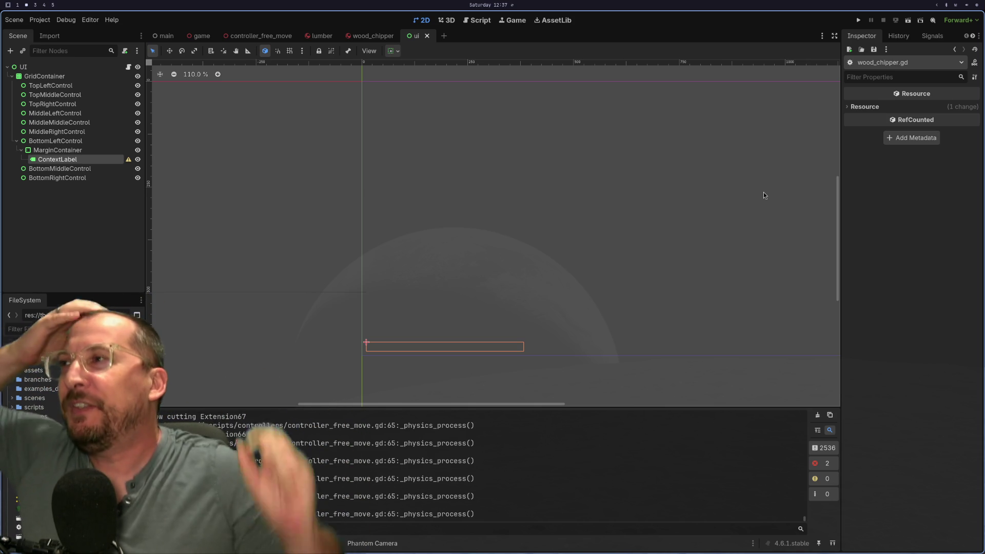
Open the game scene in 3D and select its Generic6DOFJoint3D node.
left_click(164, 36)
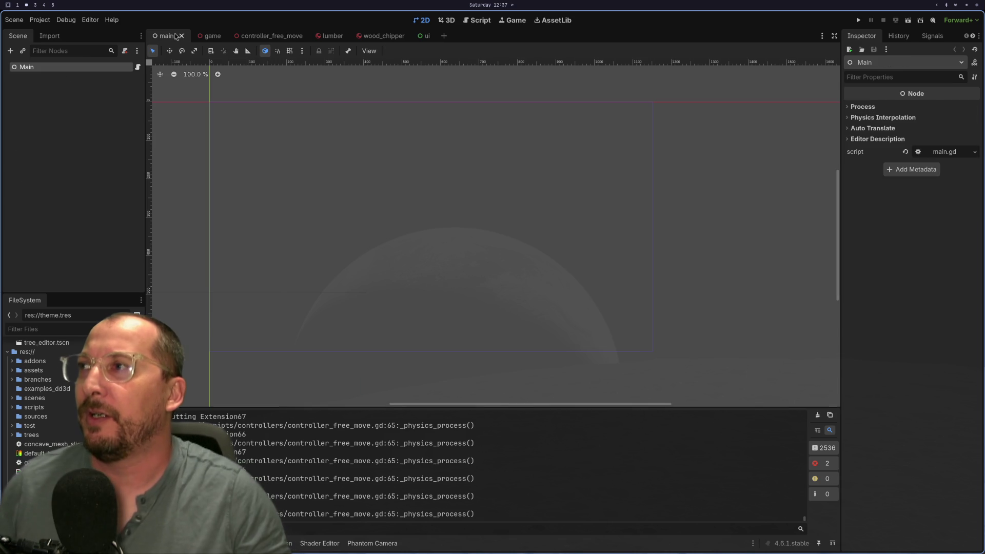
left_click(210, 36)
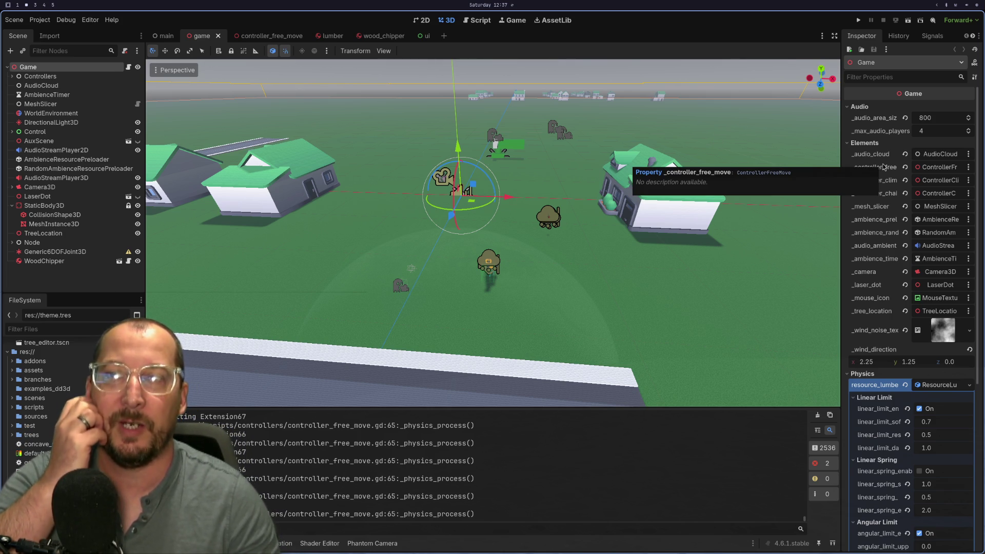
left_click(55, 251)
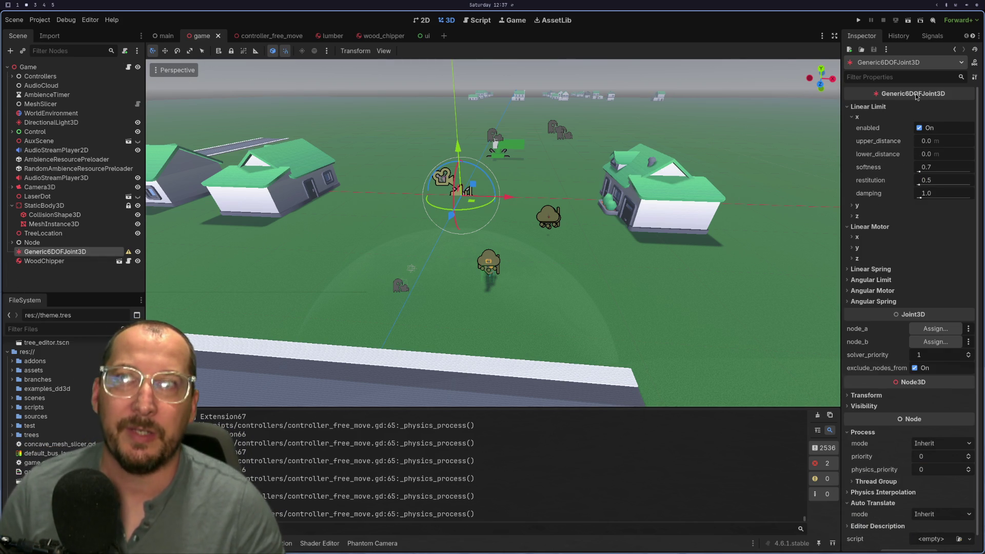
Widen the Inspector and expand the joint's Angular Spring, Linear Spring and Angular Limit sections.
left_click_drag(842, 144, 689, 126)
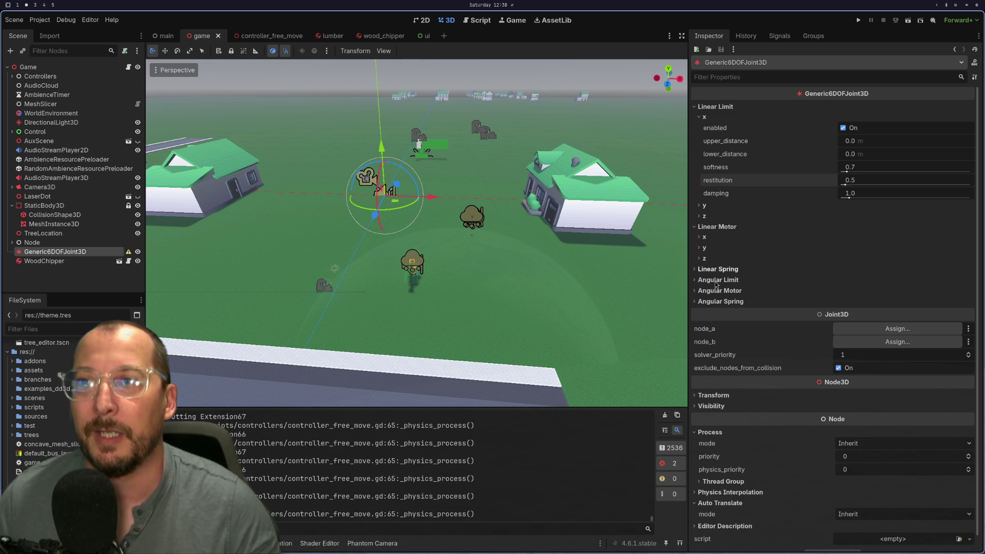
left_click(718, 302)
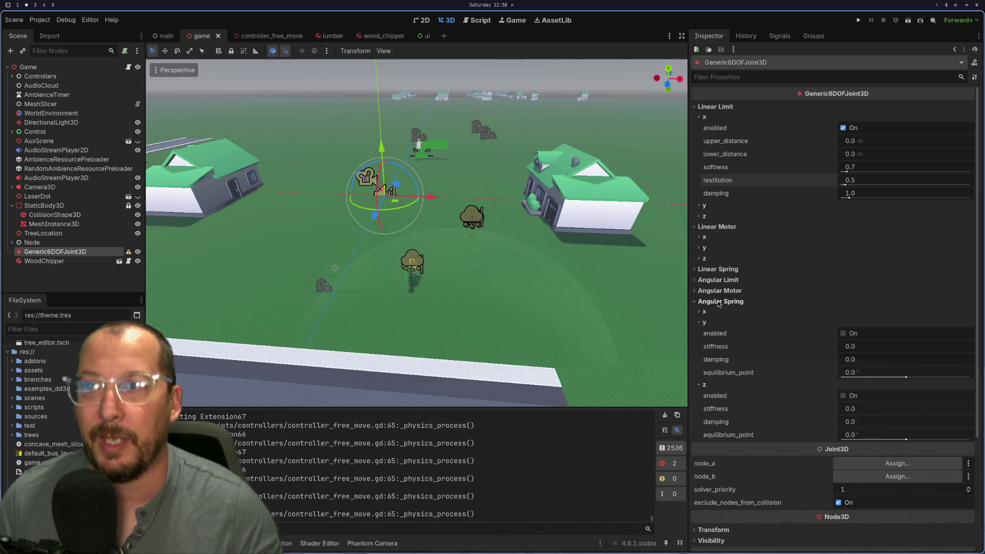
left_click(720, 270)
left_click(719, 363)
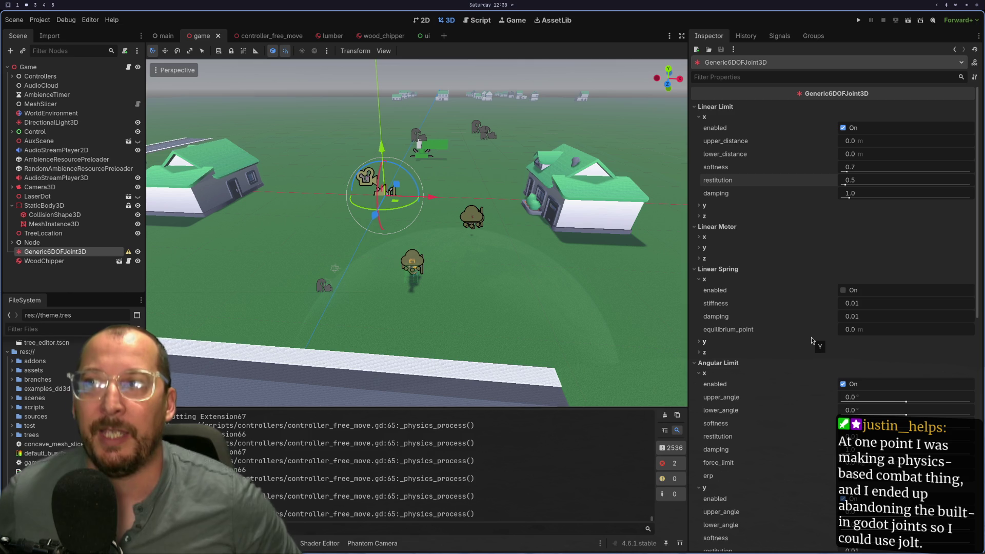
left_click(39, 20)
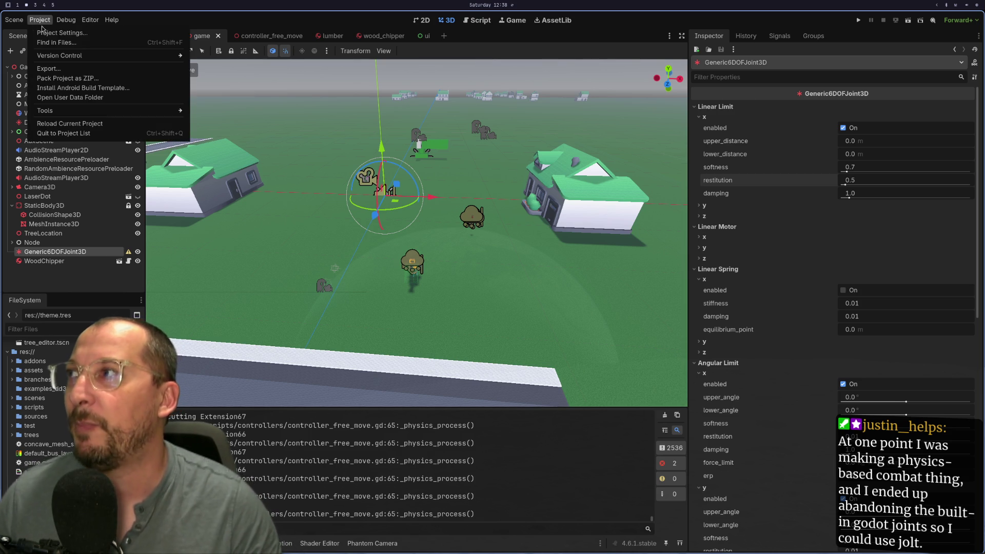
Set Physics > 3D Physics Engine to Jolt Physics in Project Settings, then save and restart.
left_click(57, 32)
left_click(356, 97)
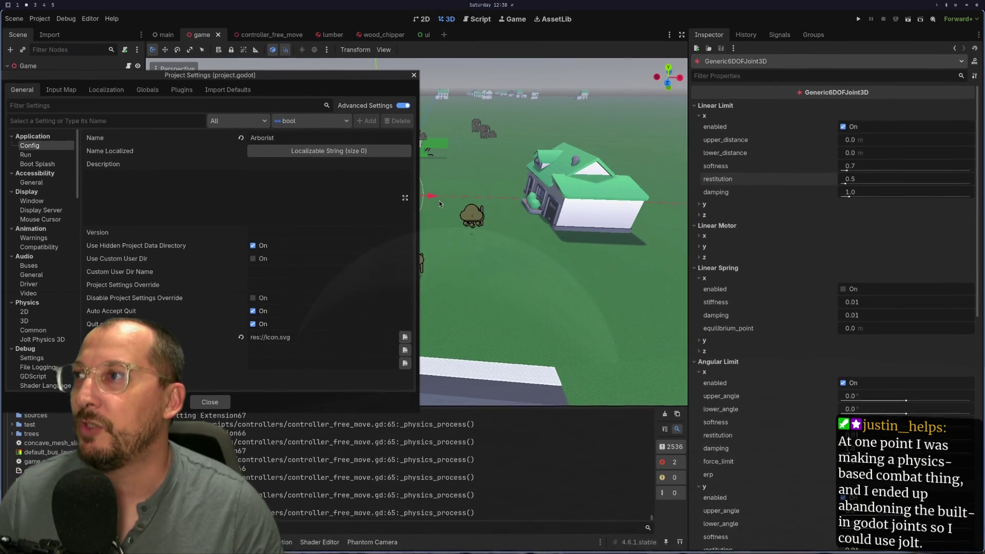
mouse_move(297, 76)
left_mouse_down()
mouse_move(493, 137)
mouse_move(495, 152)
left_mouse_up()
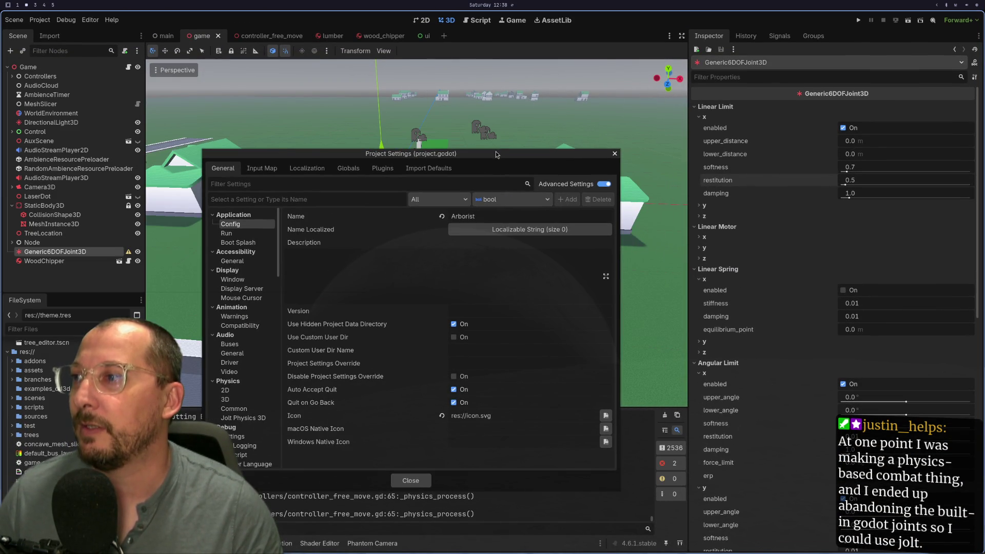
left_click(228, 421)
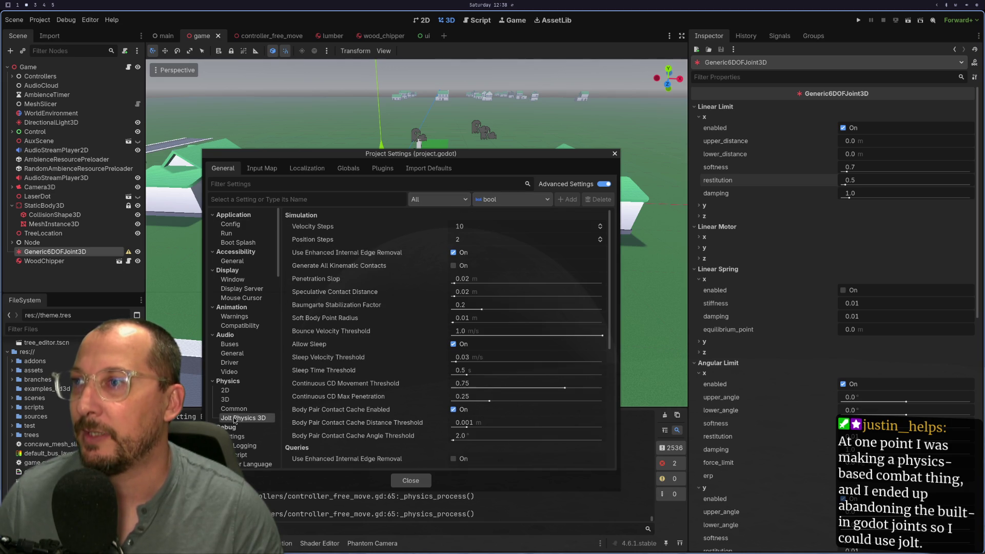
left_click(228, 400)
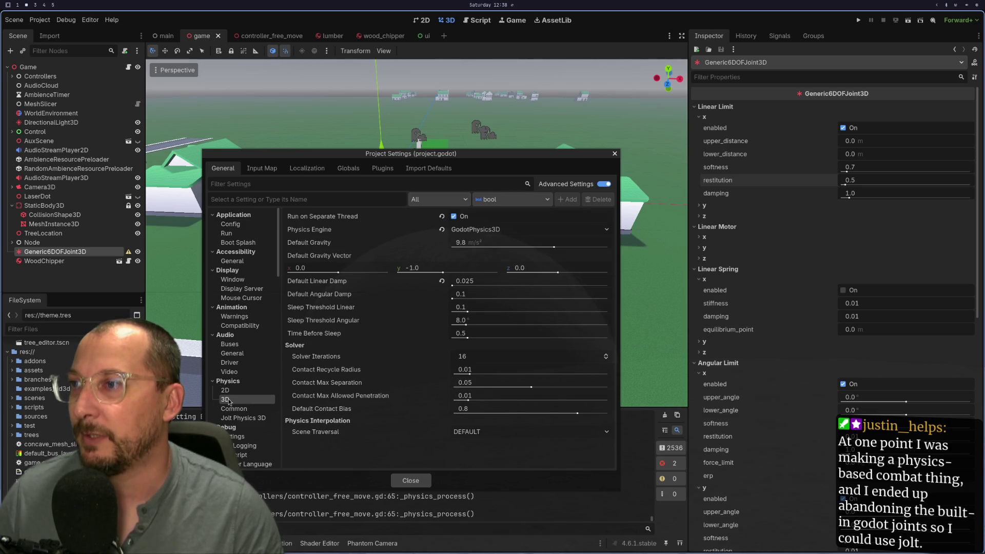
left_click(457, 281)
key("BackSpace")
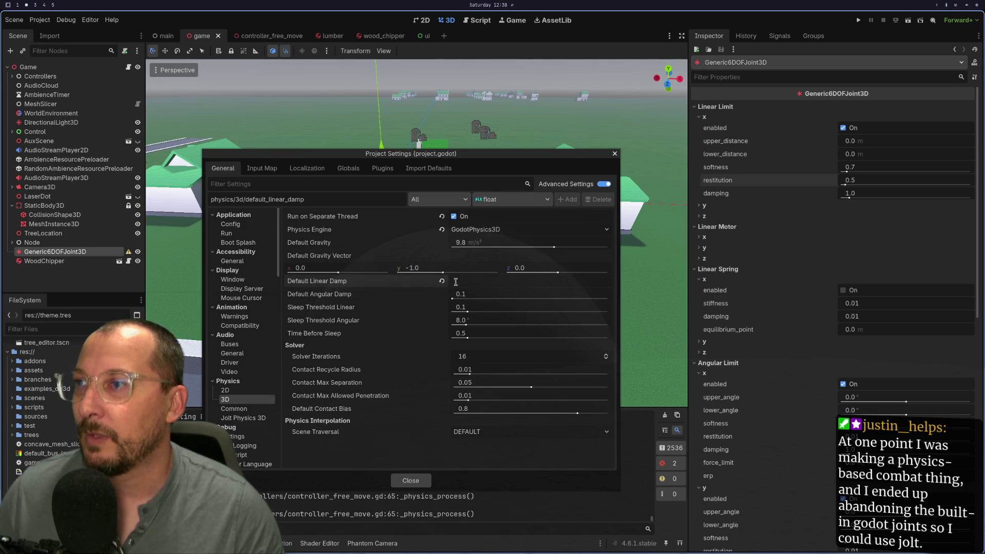
type("0.1")
left_click(464, 231)
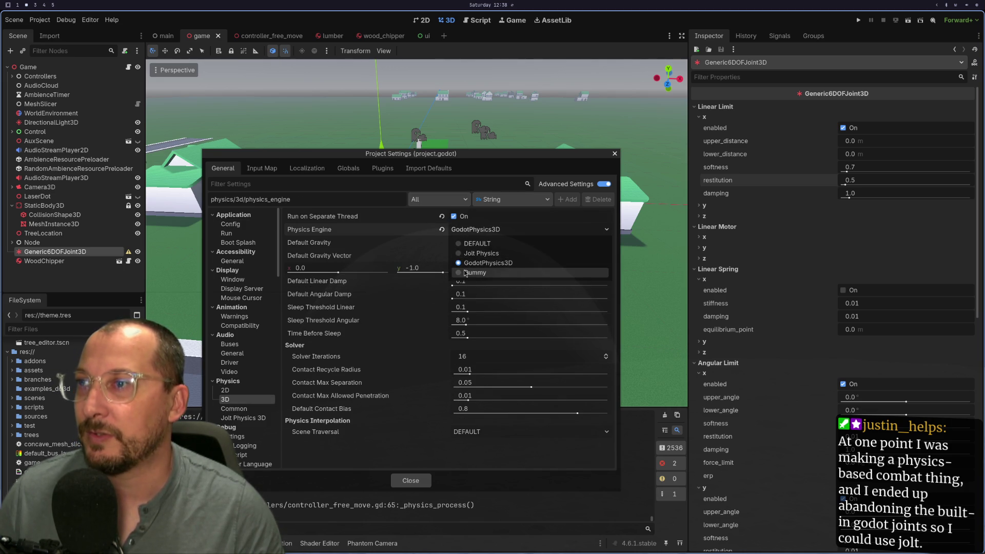
left_click(473, 255)
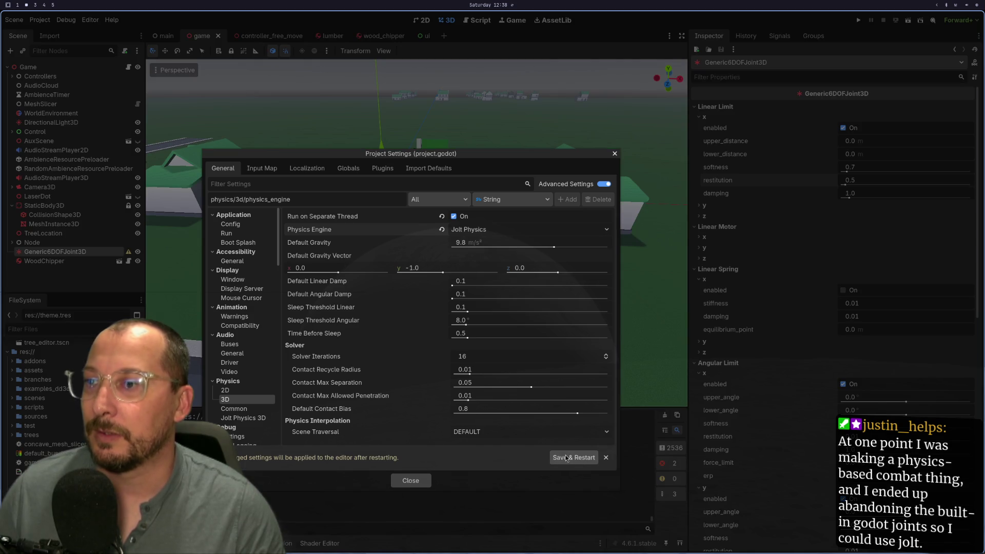
left_click(567, 458)
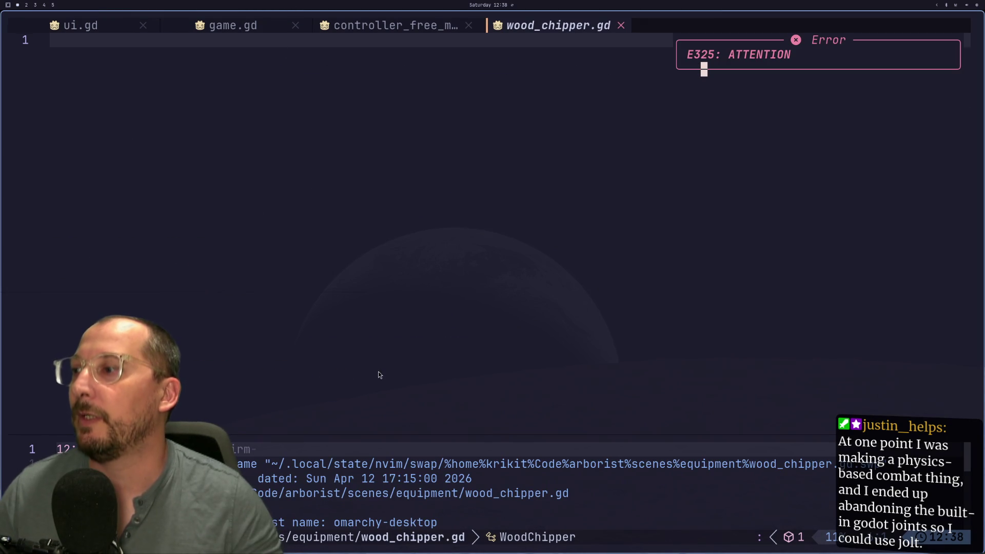
Dismiss the swap-file warning and open lumber.gd through the file finder.
key("o")
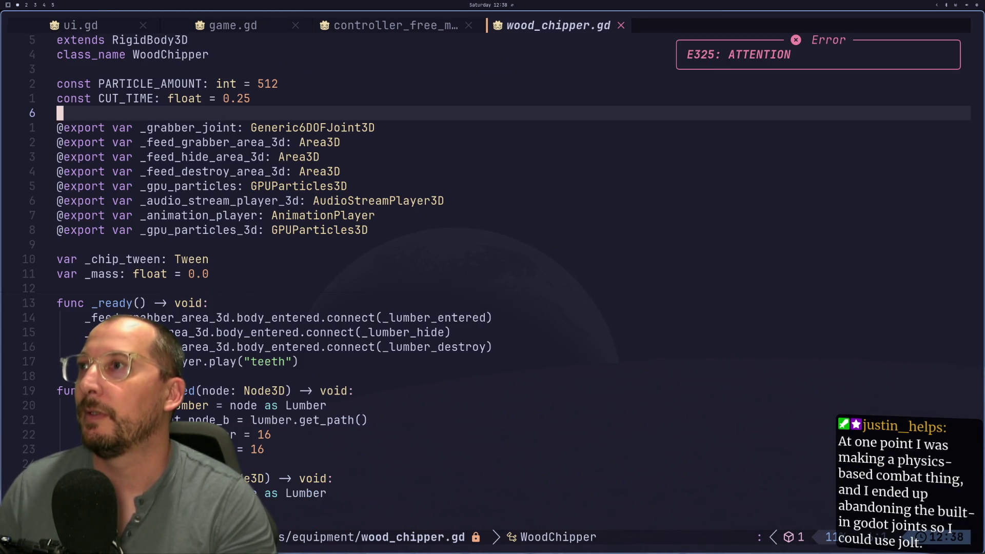
key("space")
key("space")
type("lumbe")
key("Return")
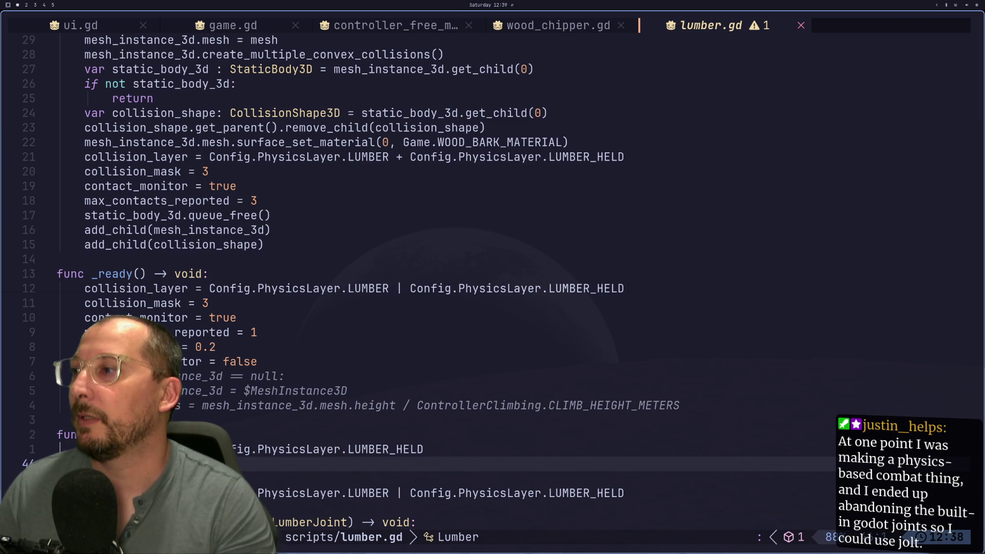
Comment out the gravity_scale = 0.2 line in the _ready function.
key("j")
key("j")
key("j")
key("k")
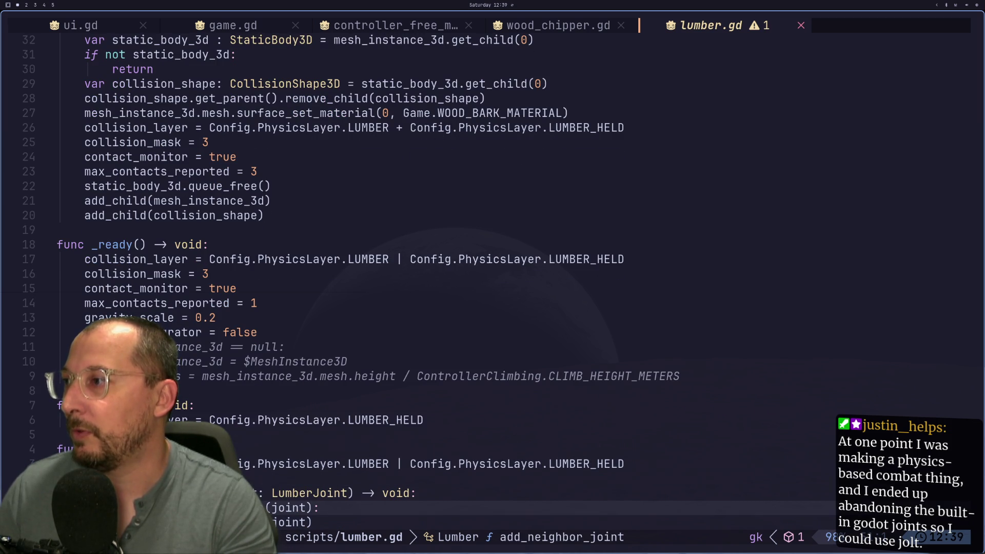
key("7")
key("k")
key("7")
key("k")
key("j")
key("g")
key("c")
key("c")
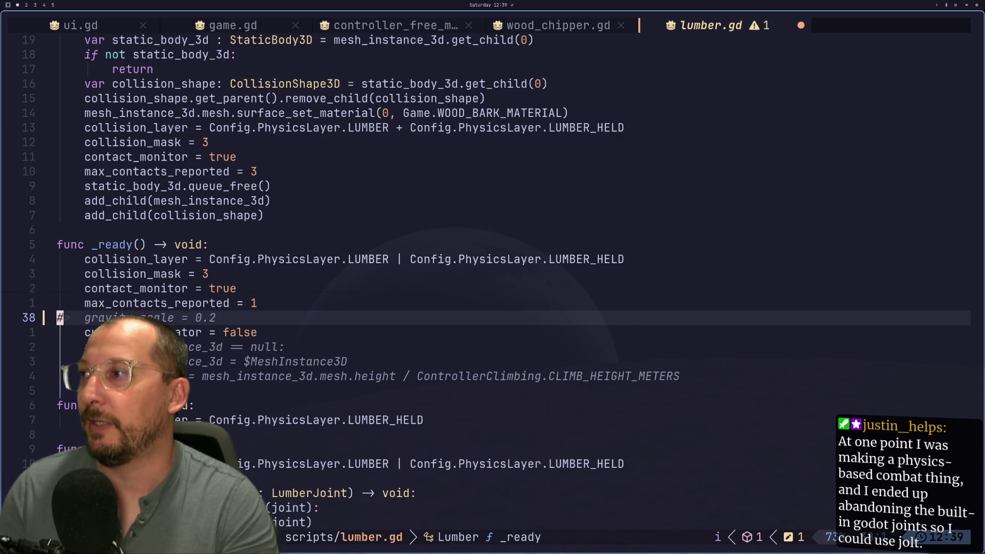
key("super+2")
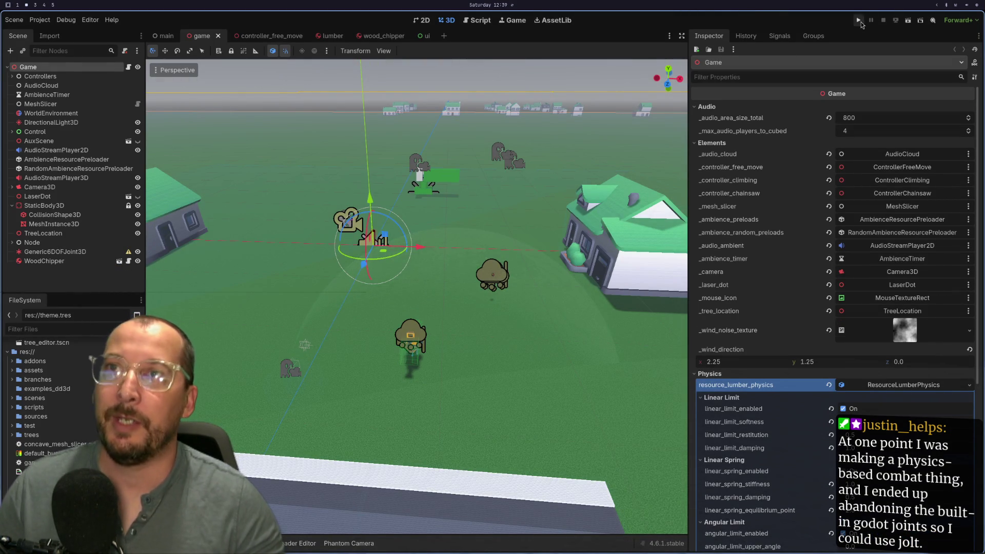
Run the project to test the lumber physics under Jolt Physics.
left_click(860, 21)
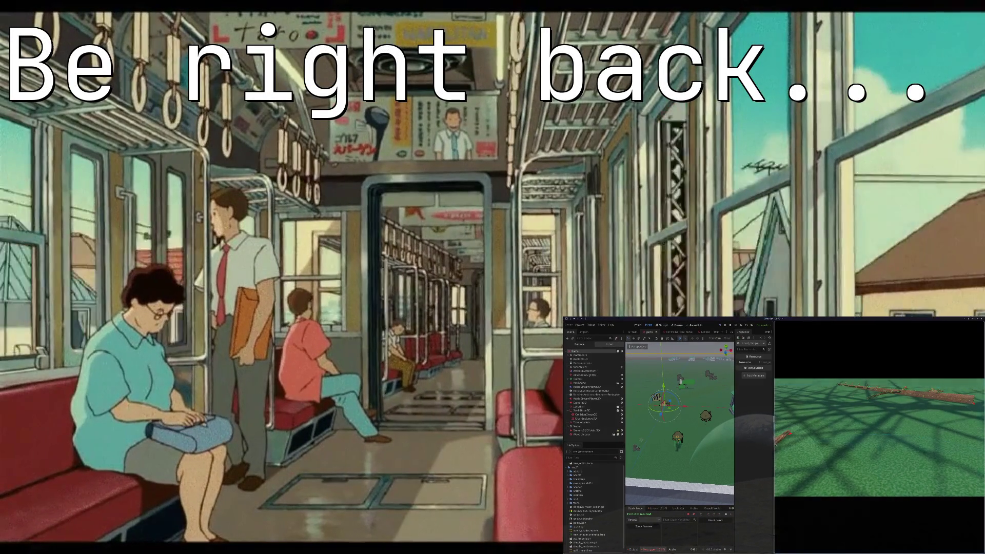
Switch the OBS stream from the Be Right Back scene to Second Monitor.
left_click(585, 419)
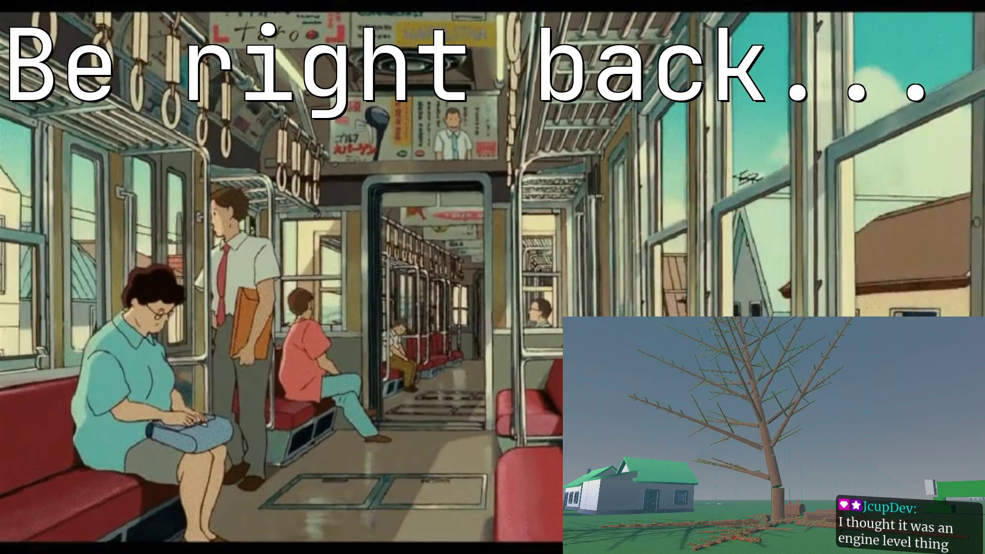
left_click(542, 447)
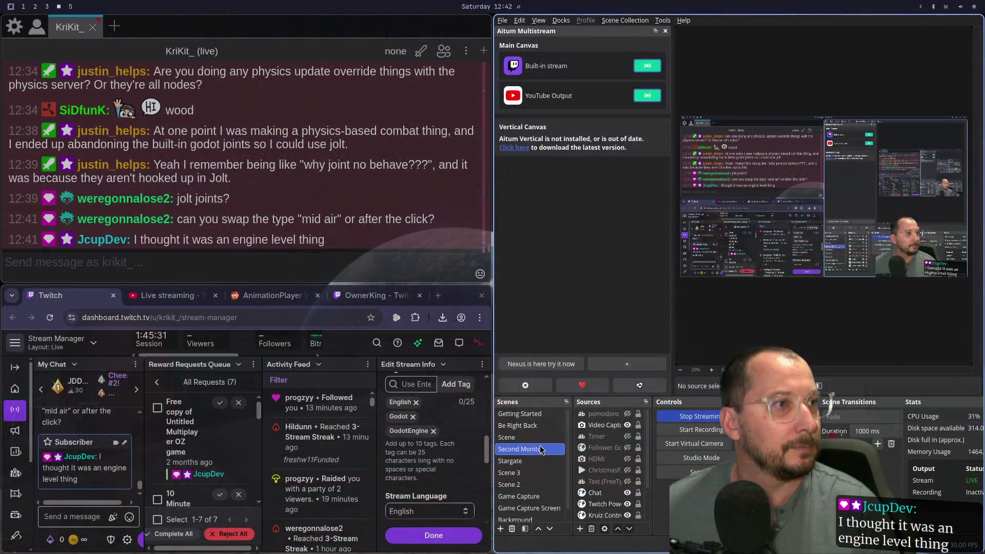
Select the 'Scene' entry in OBS so the stream shows the game with webcam overlay.
left_click(542, 439)
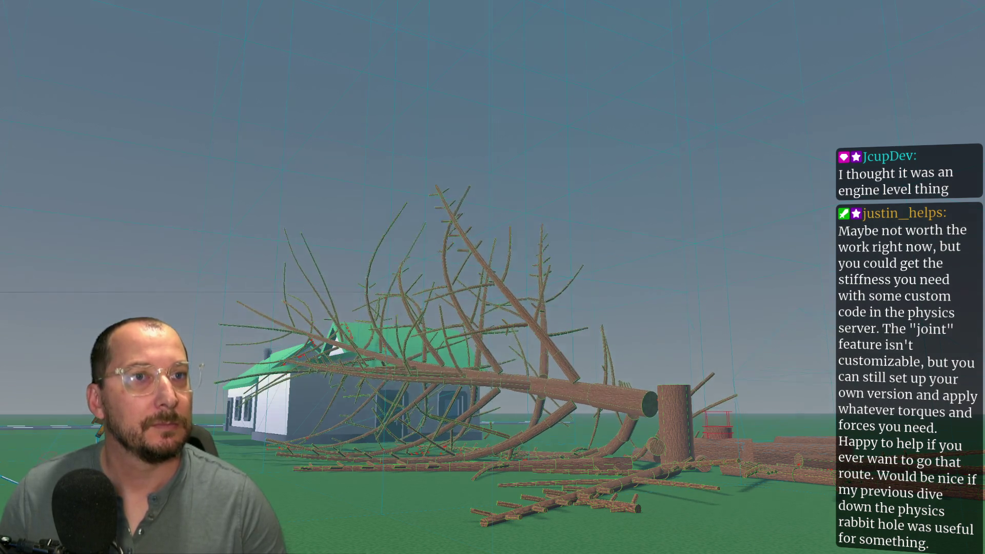
Stop the running game with F8 and switch to the code editor workspace.
key("F8")
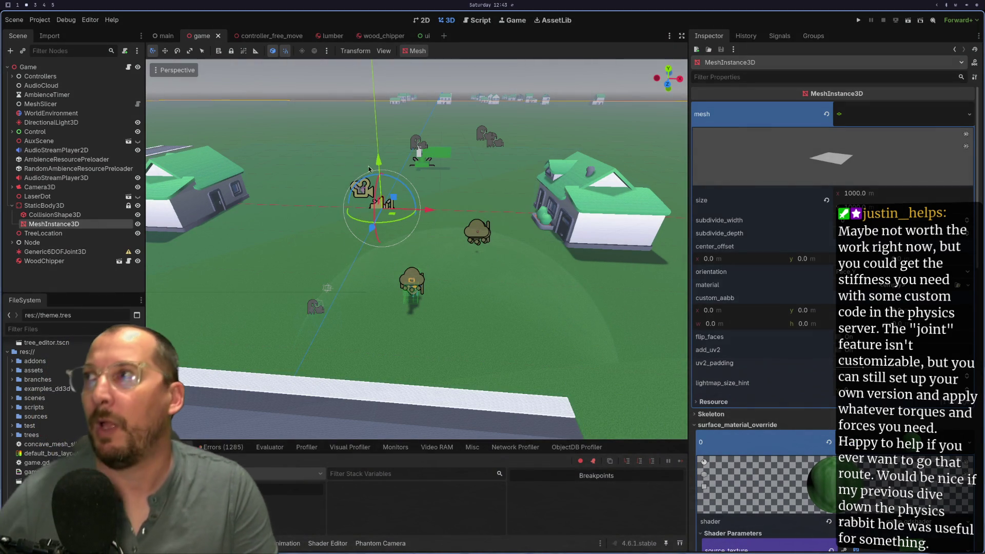
key("super+1")
In the full-screen browser, search the Godot docs for 'jolt' and open Using Jolt Physics.
key("super+3")
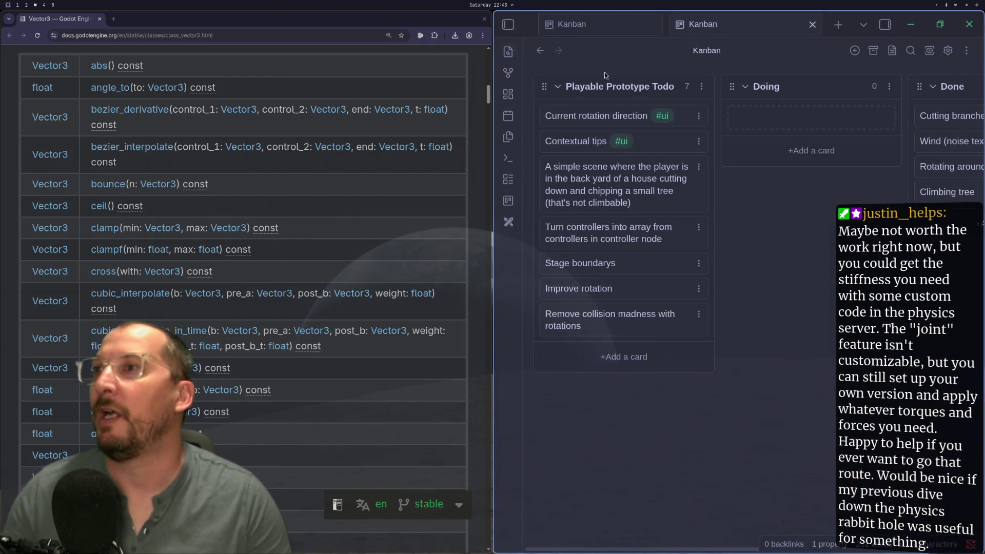
scroll(334, 100, "up", 10)
scroll(268, 107, "up", 3)
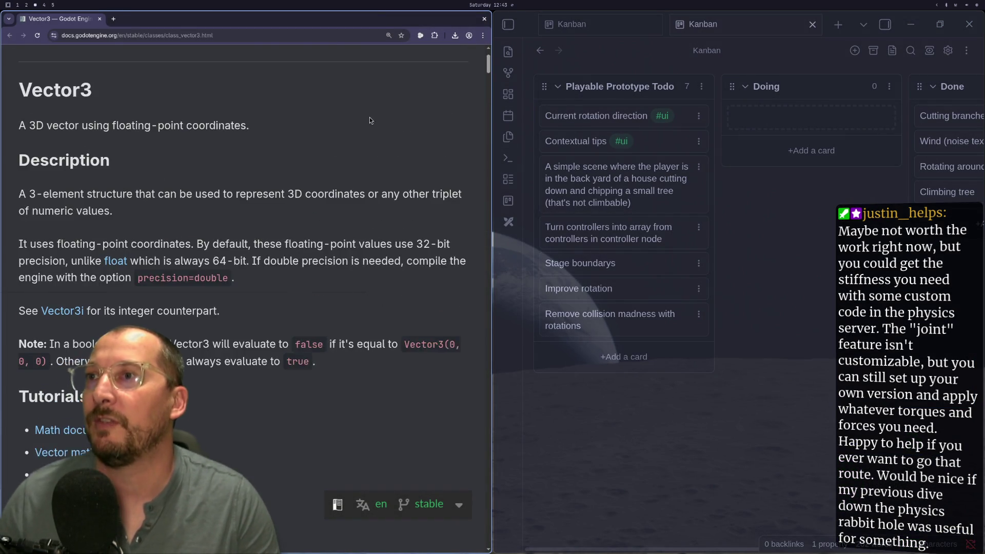
key("F11")
left_click(180, 78)
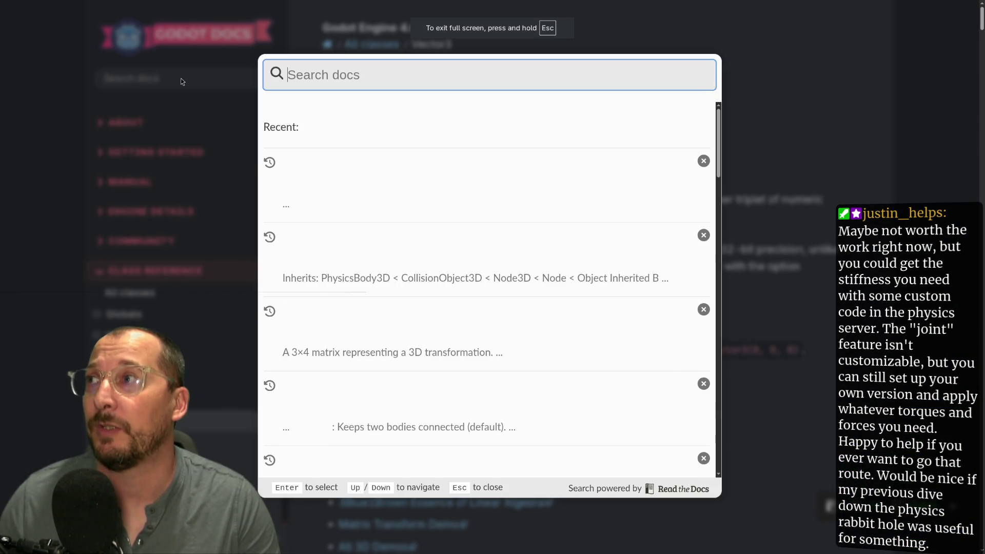
type("jolt")
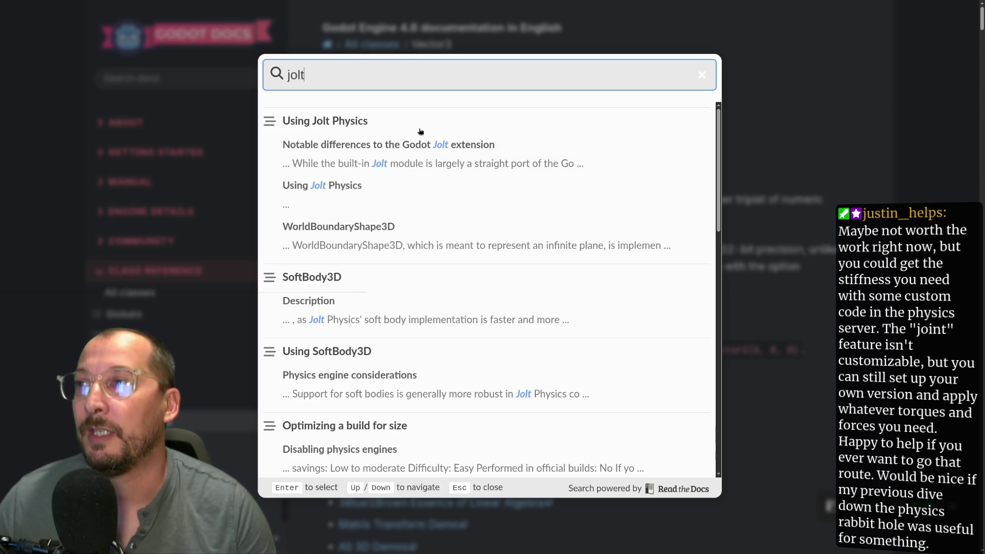
left_click(440, 141)
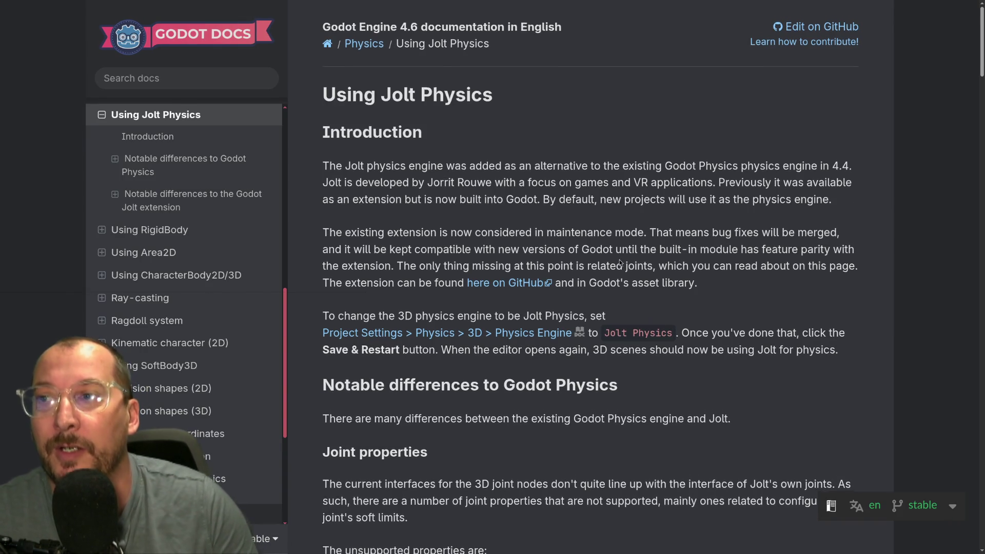
scroll(575, 275, "down", 3)
scroll(574, 275, "down", 2)
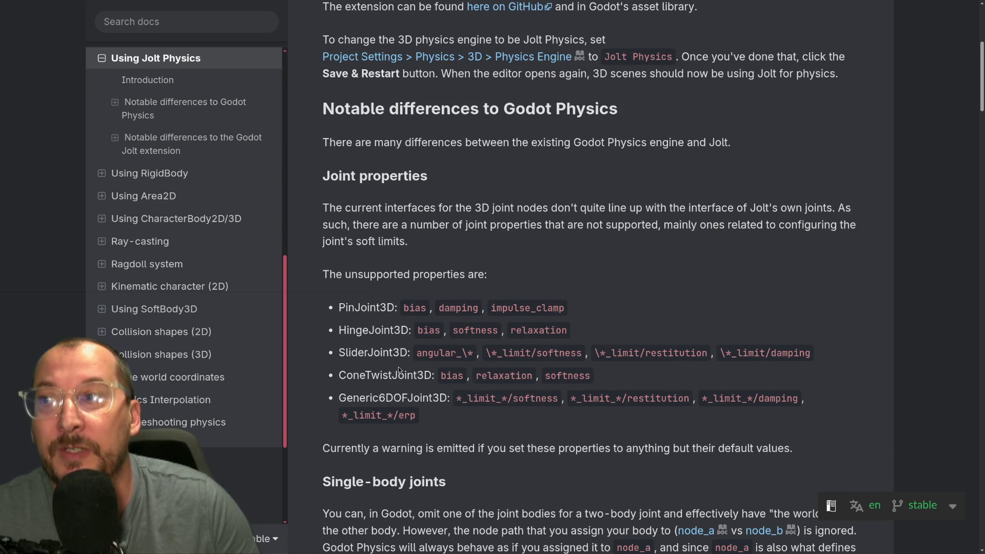
Highlight the unsupported joint properties list, including the SliderJoint3D and ConeTwistJoint3D entries.
triple_click(344, 352)
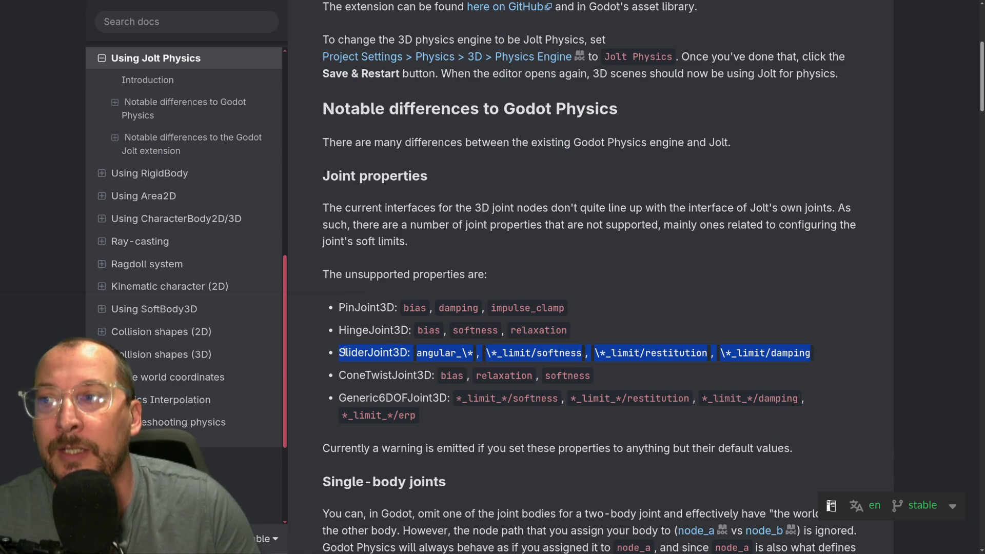
mouse_move(329, 274)
left_mouse_down()
mouse_move(570, 334)
mouse_move(521, 433)
left_mouse_up()
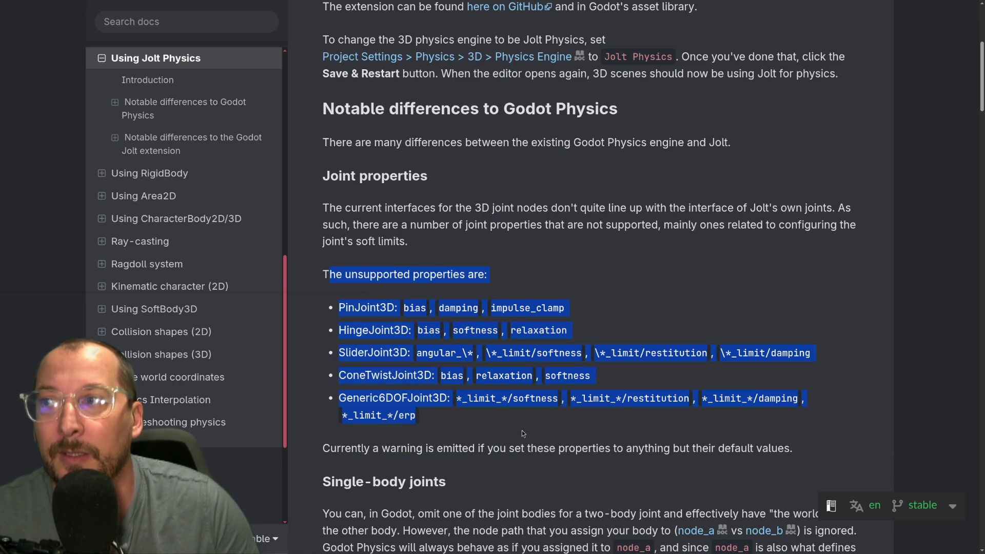
left_click(347, 314)
double_click(359, 376)
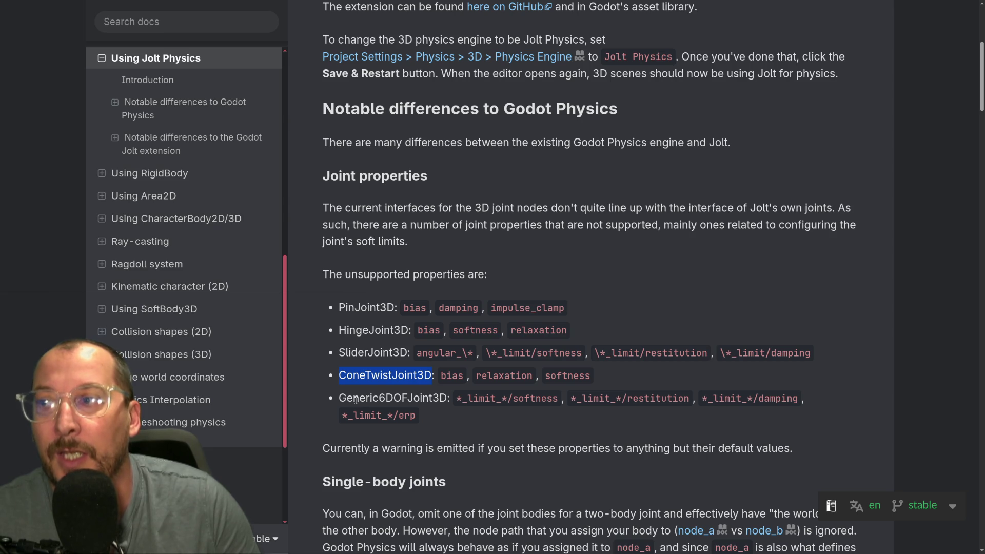
left_click(388, 398)
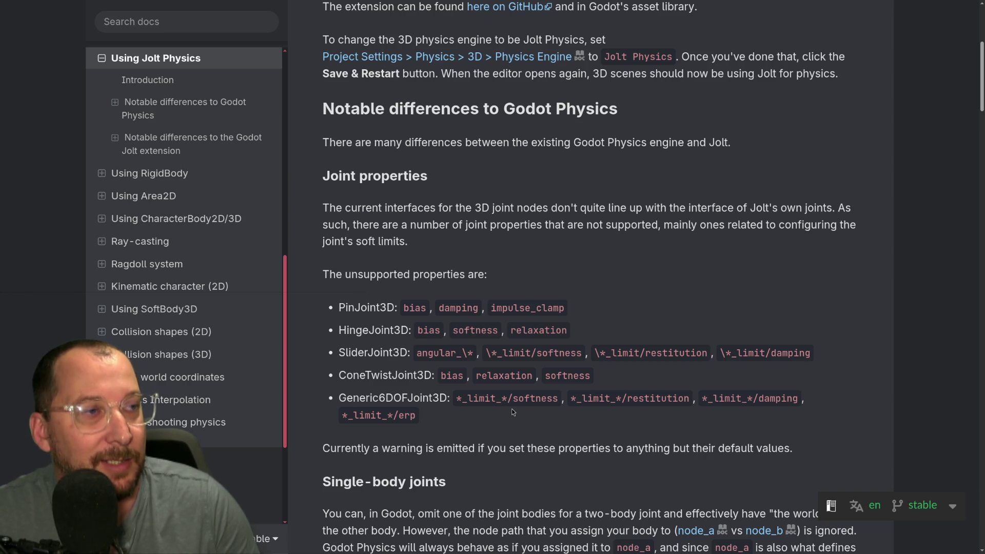
scroll(405, 328, "down", 2)
scroll(422, 323, "up", 7)
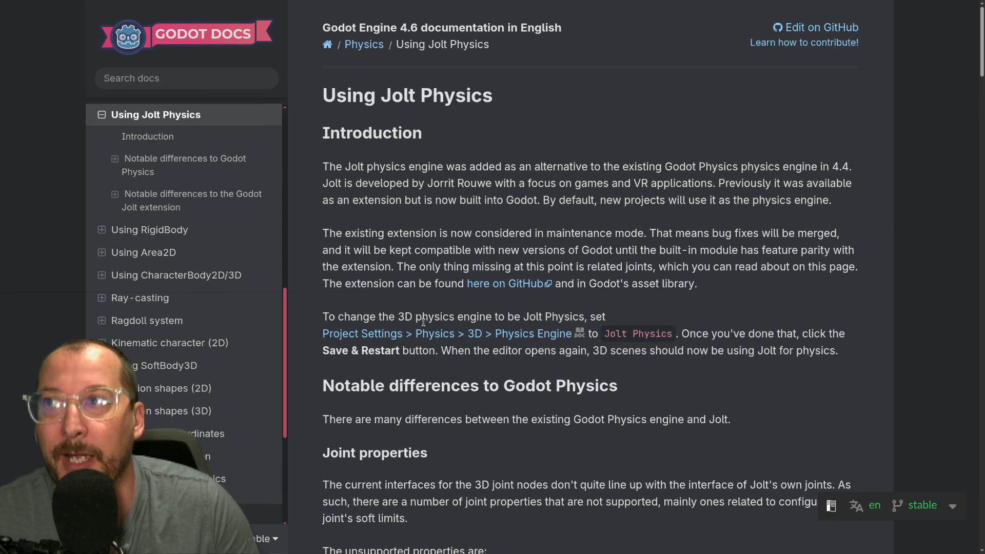
scroll(460, 359, "down", 5)
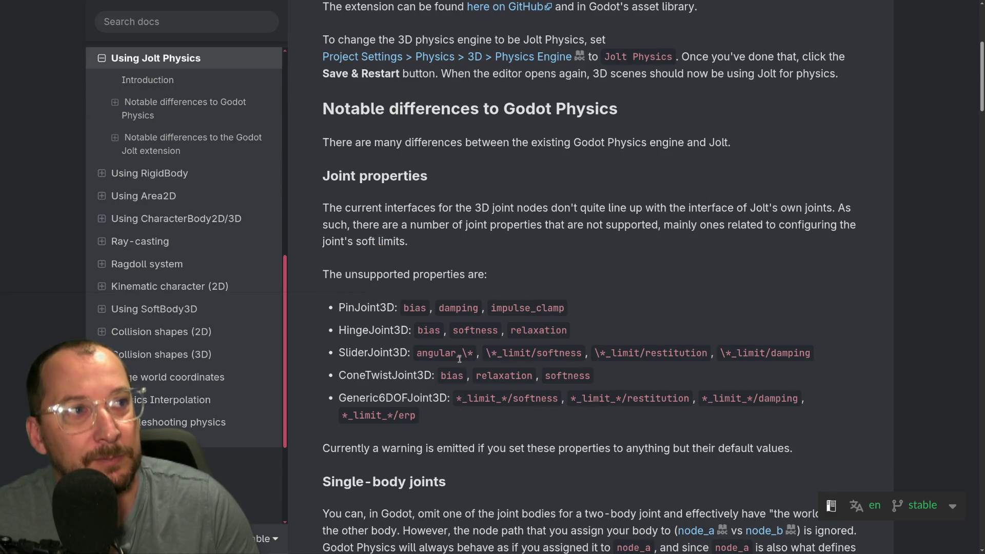
left_click_drag(457, 417, 335, 299)
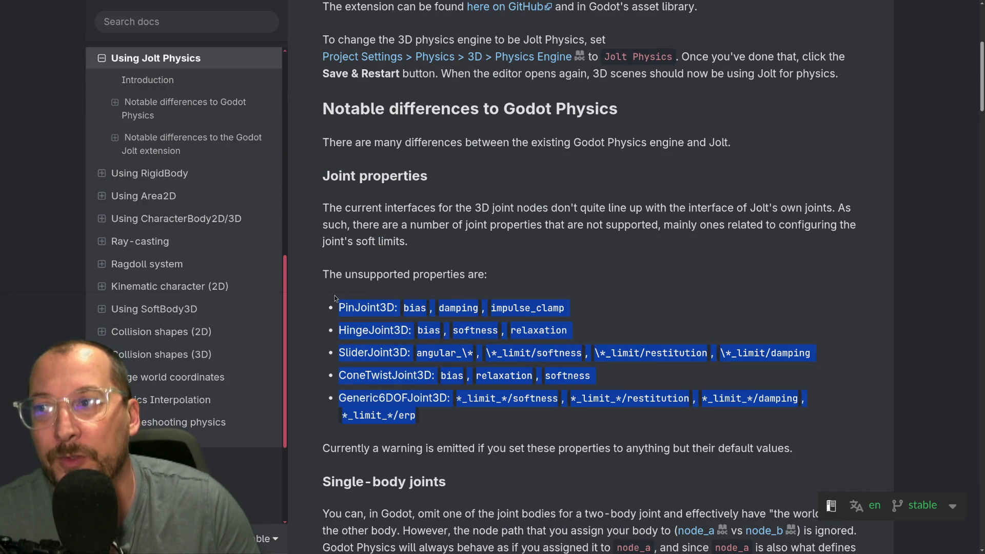